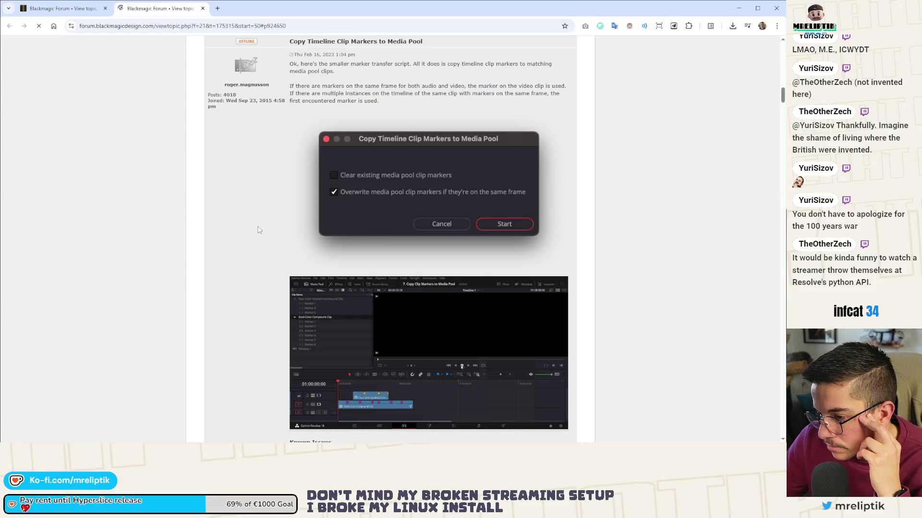
Step: Scroll through the Copy Timeline Clip Markers post, then close its tab with Ctrl+W
{"action": "scroll", "coordinate": [288, 197], "scroll_direction": "up", "scroll_amount": 3}
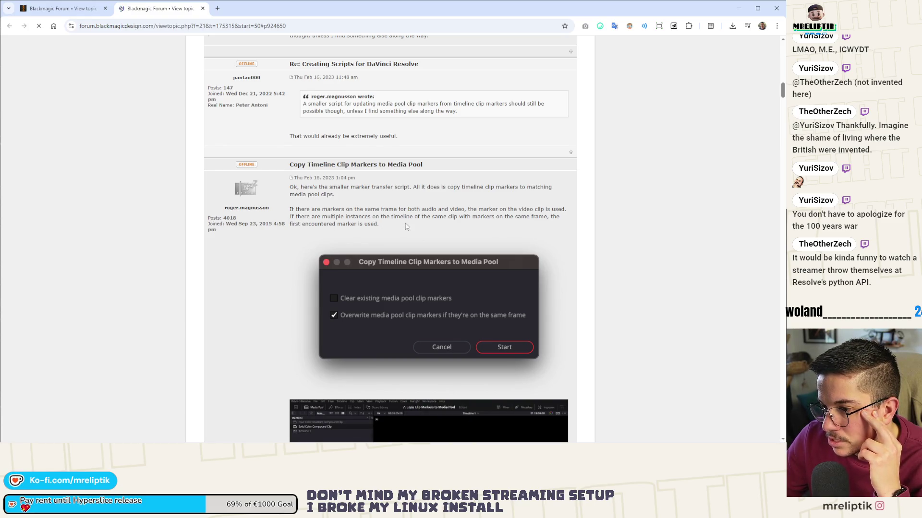
{"action": "scroll", "coordinate": [406, 227], "scroll_direction": "down", "scroll_amount": 4}
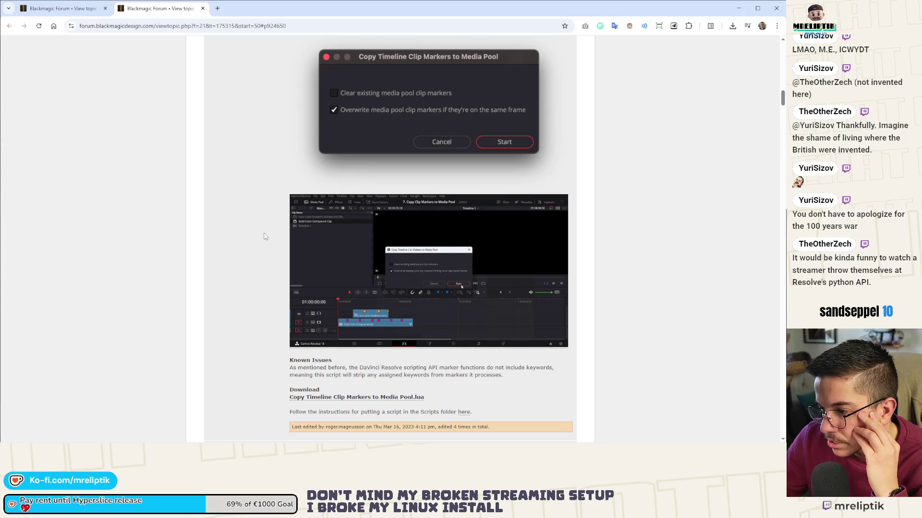
{"action": "key", "text": "ctrl+w"}
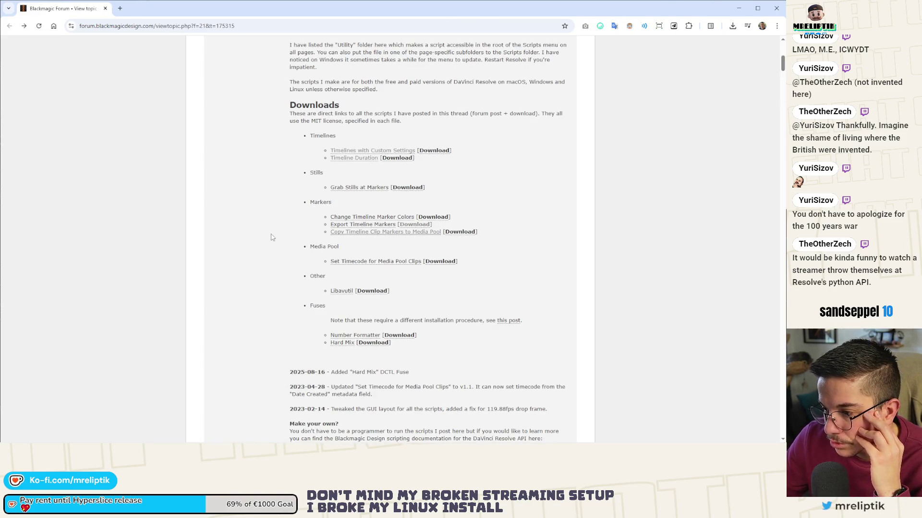
Step: Open the Libavutil post, then close it again
{"action": "scroll", "coordinate": [272, 238], "scroll_direction": "down", "scroll_amount": 2}
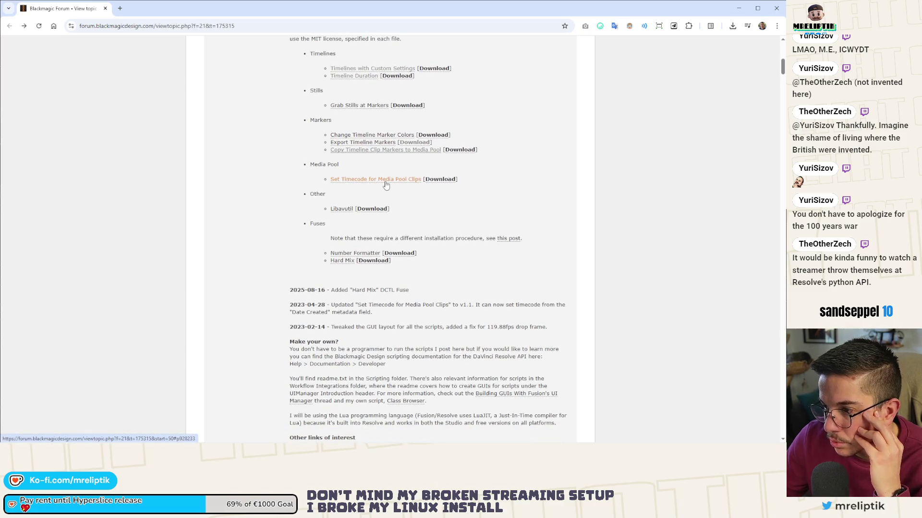
{"action": "left_click", "coordinate": [340, 212]}
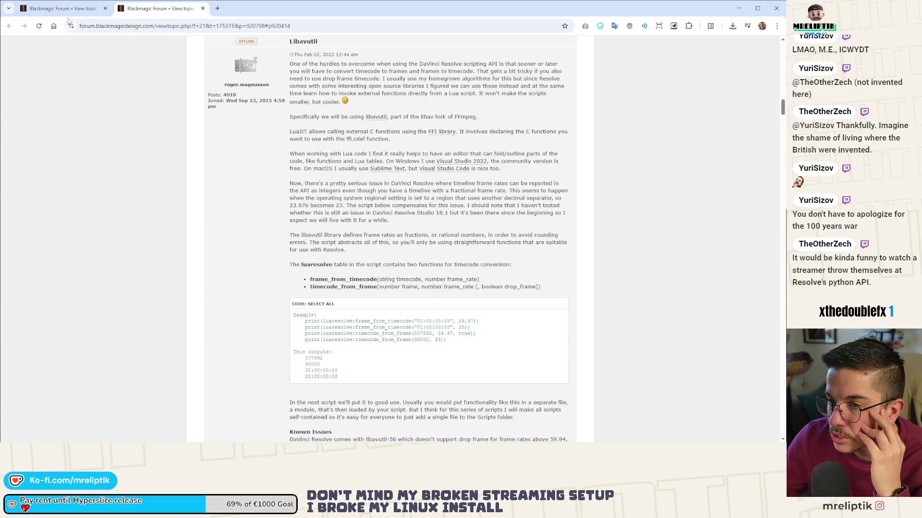
{"action": "middle_click", "coordinate": [166, 8]}
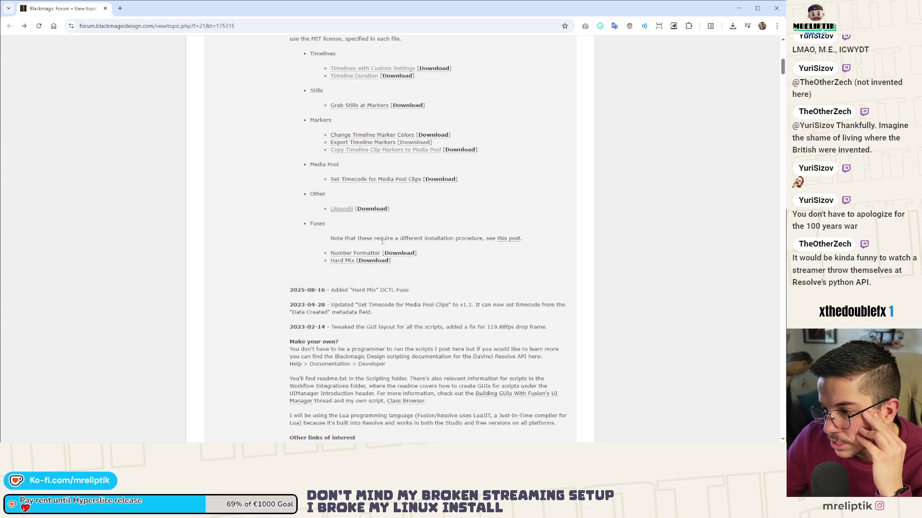
Step: Open the Number Formatter and Hard Mix posts in new tabs and read Number Formatter
{"action": "middle_click", "coordinate": [368, 254]}
{"action": "middle_click", "coordinate": [342, 261]}
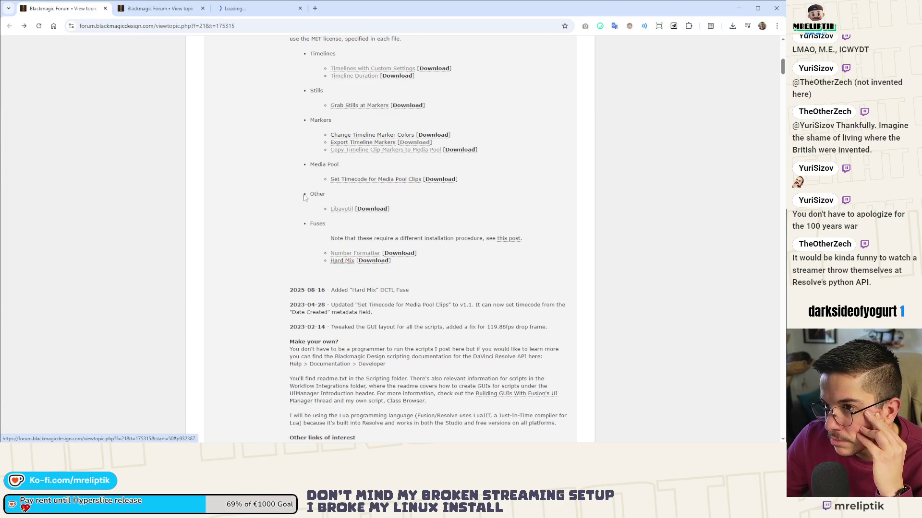
{"action": "left_click", "coordinate": [163, 10]}
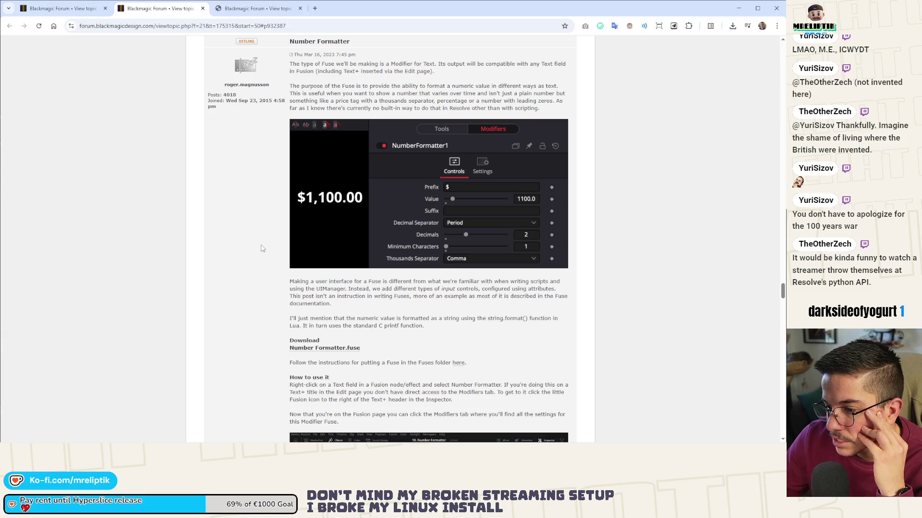
{"action": "scroll", "coordinate": [262, 248], "scroll_direction": "down", "scroll_amount": 3}
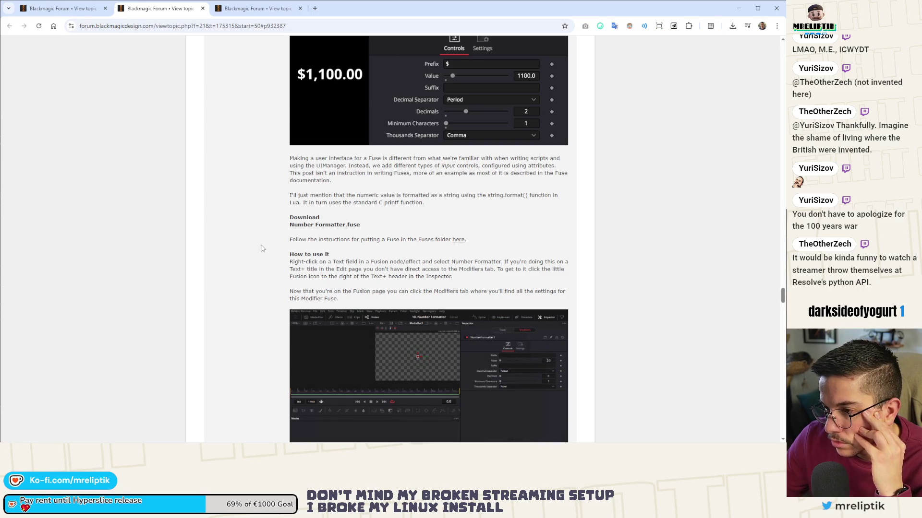
{"action": "scroll", "coordinate": [262, 248], "scroll_direction": "down", "scroll_amount": 4}
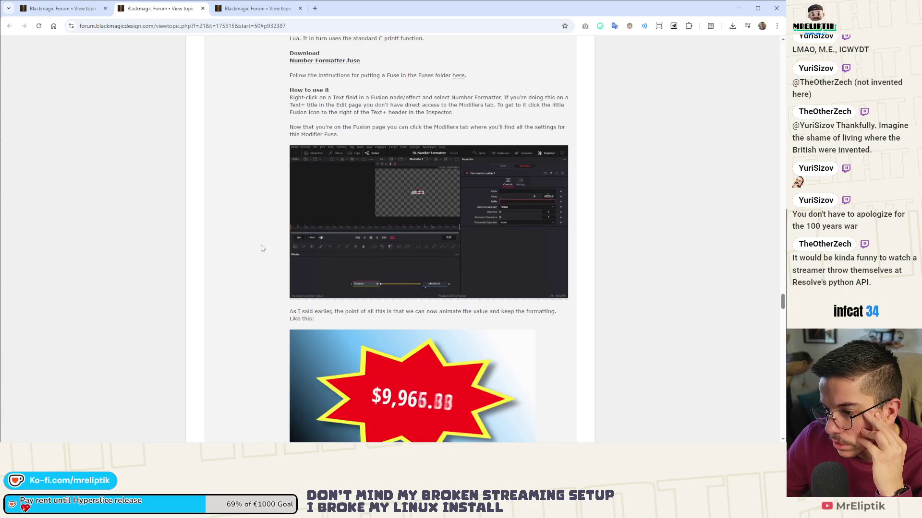
{"action": "scroll", "coordinate": [262, 248], "scroll_direction": "down", "scroll_amount": 4}
{"action": "scroll", "coordinate": [262, 248], "scroll_direction": "up", "scroll_amount": 8}
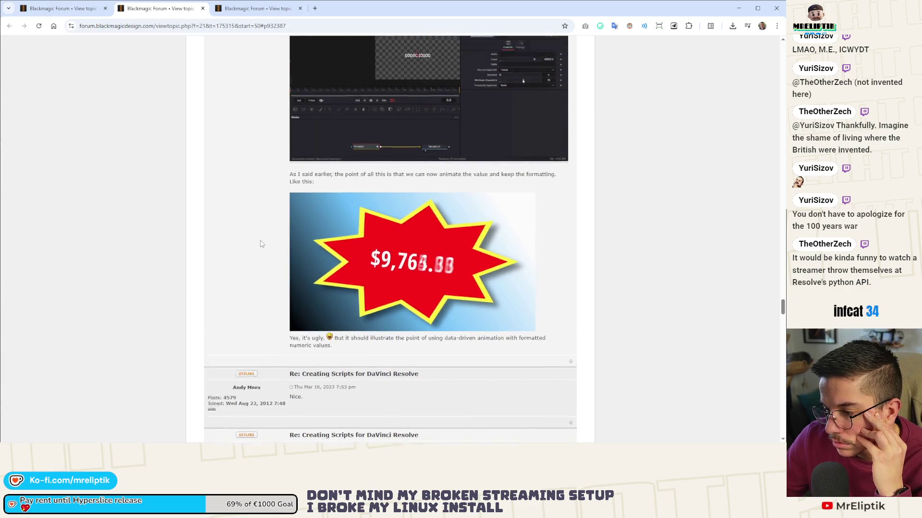
Step: View the Hard Mix post, close Number Formatter, and minimize the browser
{"action": "left_click", "coordinate": [247, 6]}
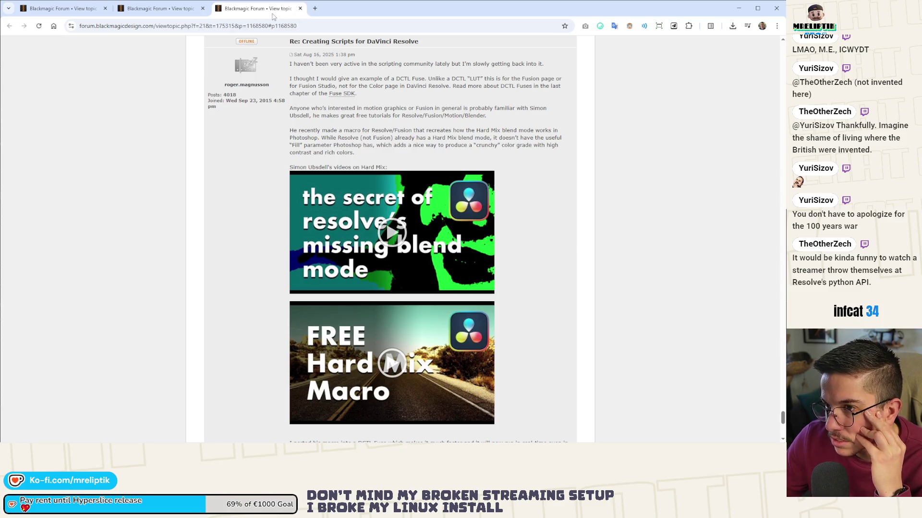
{"action": "left_click", "coordinate": [183, 7]}
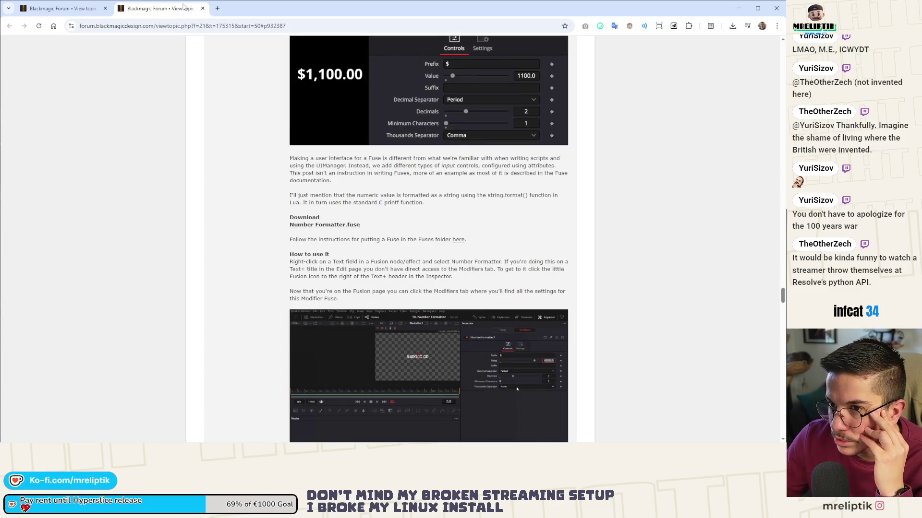
{"action": "left_click", "coordinate": [203, 8]}
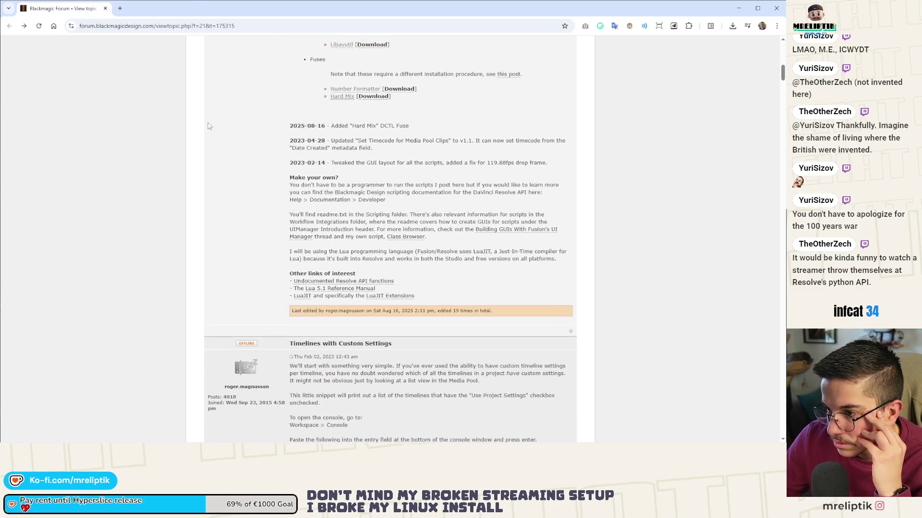
{"action": "scroll", "coordinate": [207, 126], "scroll_direction": "up", "scroll_amount": 6}
{"action": "middle_click", "coordinate": [77, 9]}
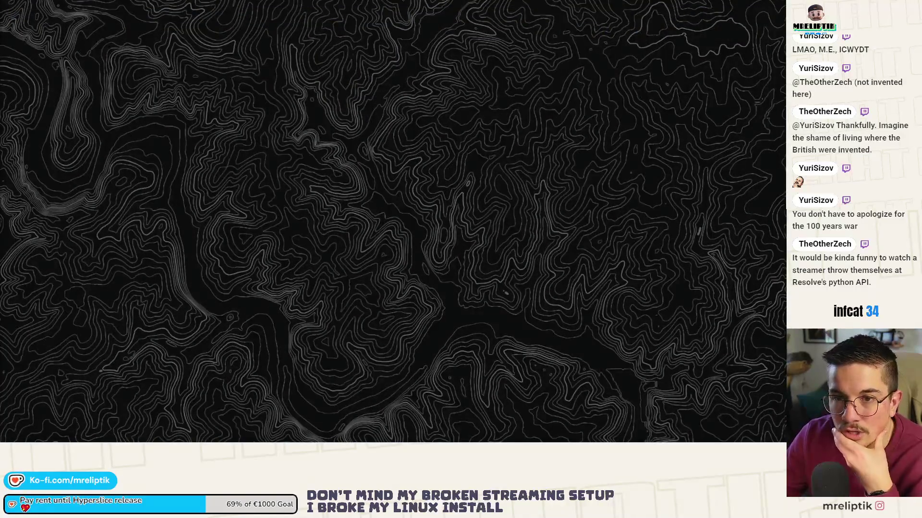
Step: Switch to the Godot editor showing globals.gd in the Script workspace
{"action": "key", "text": "alt+Tab"}
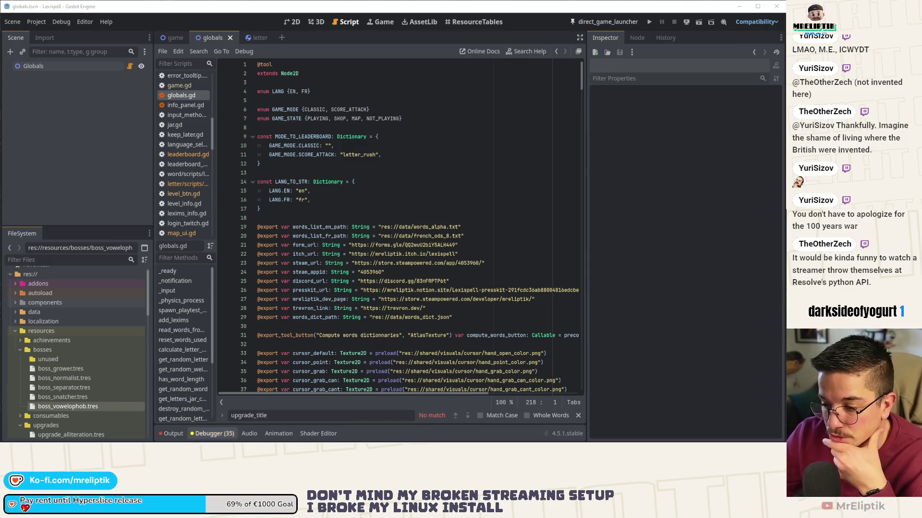
Step: Check the UPGRADES_DISPLAY.TITLE entry in the Lexispell_localization sheet, then minimize the browser
{"action": "key", "text": "alt+Tab"}
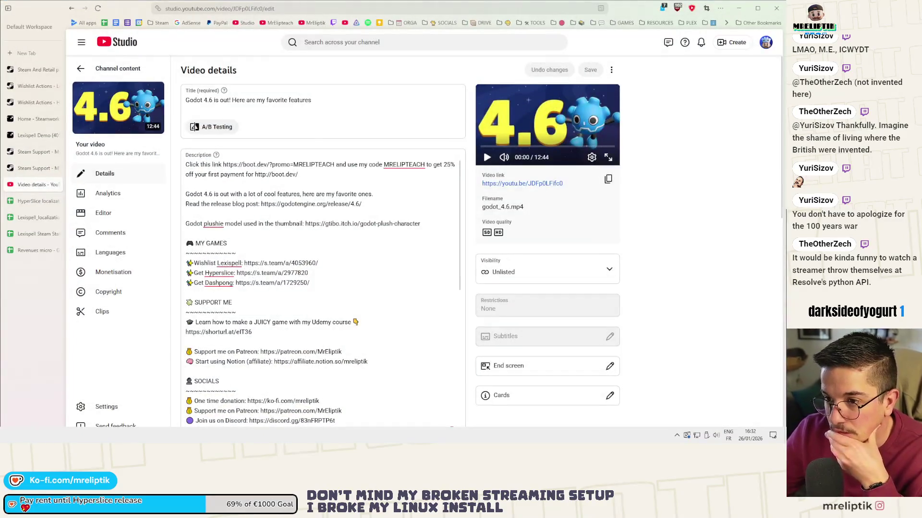
{"action": "left_click", "coordinate": [39, 218]}
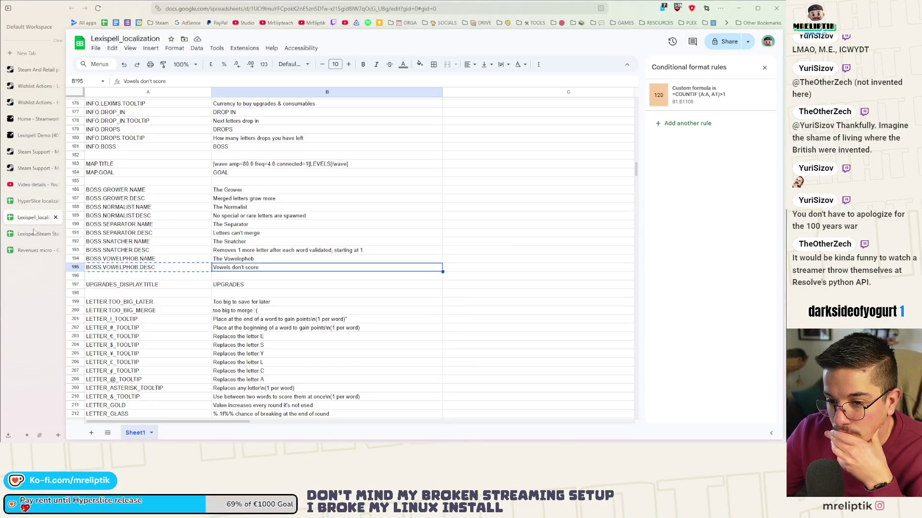
{"action": "left_click", "coordinate": [355, 285]}
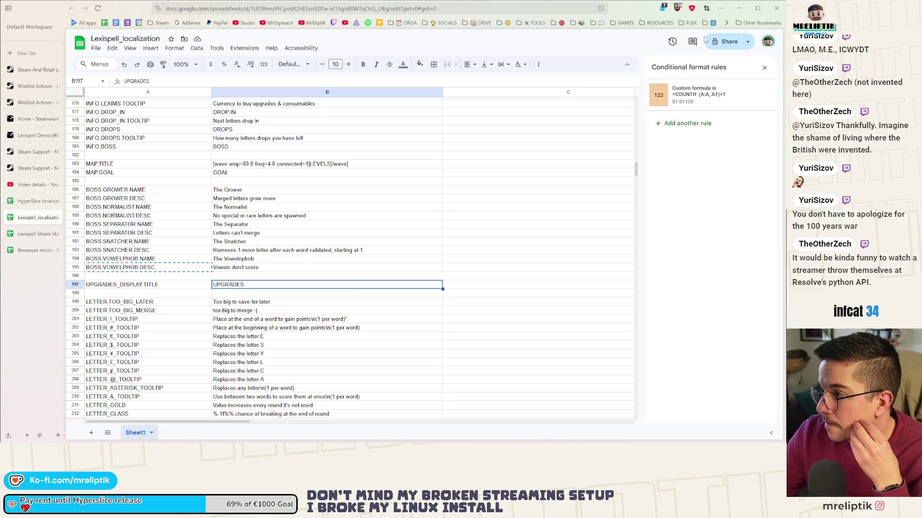
{"action": "left_click", "coordinate": [740, 9]}
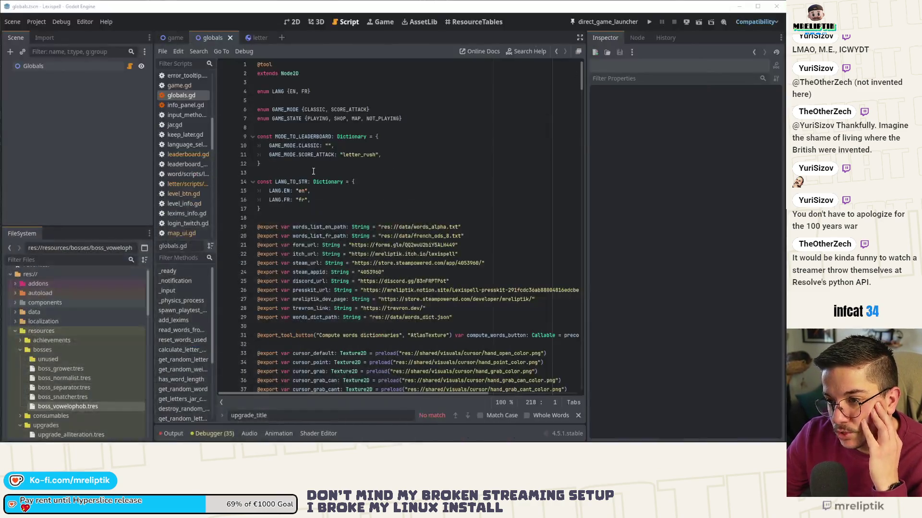
Step: Open the game scene and show it in the 2D view
{"action": "left_click", "coordinate": [355, 197]}
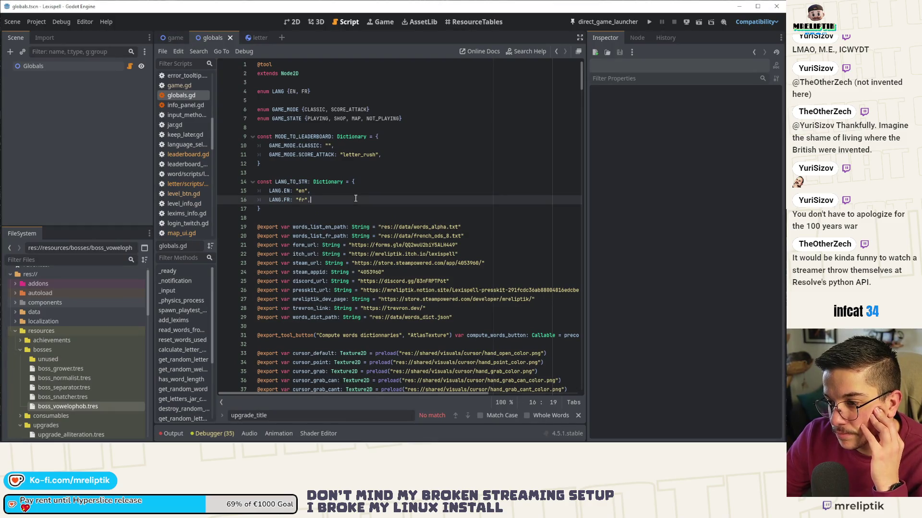
{"action": "left_click", "coordinate": [167, 35]}
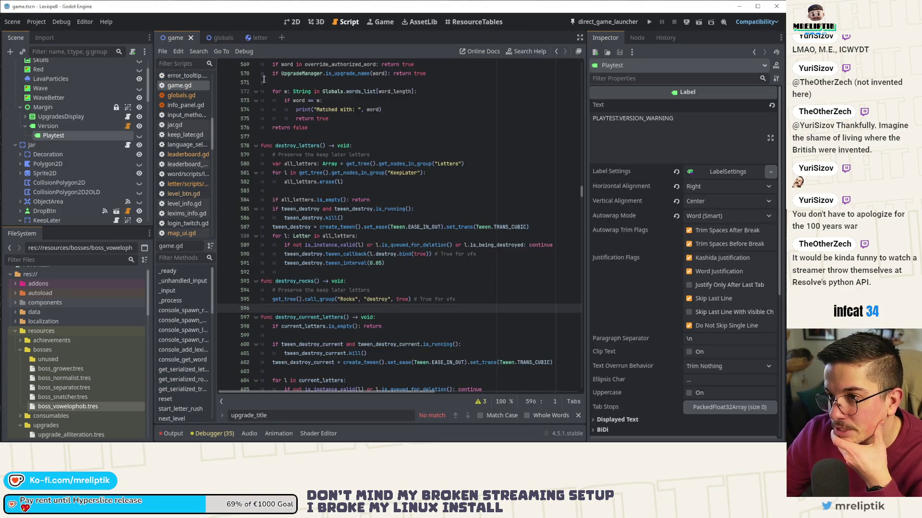
{"action": "left_click", "coordinate": [293, 22]}
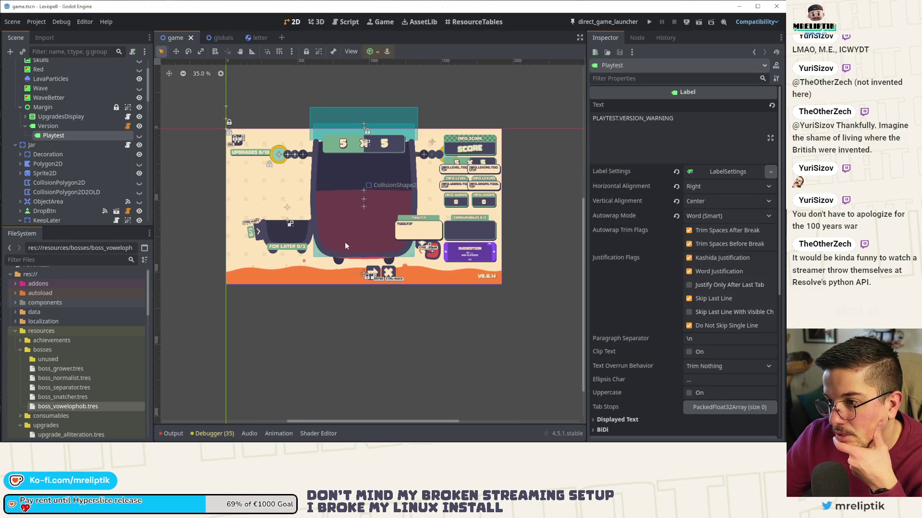
Step: Inspect the KeepLater node and its children, including OpenBtn, IconAction and ForLaterSmall
{"action": "scroll", "coordinate": [350, 238], "scroll_direction": "up", "scroll_amount": 2}
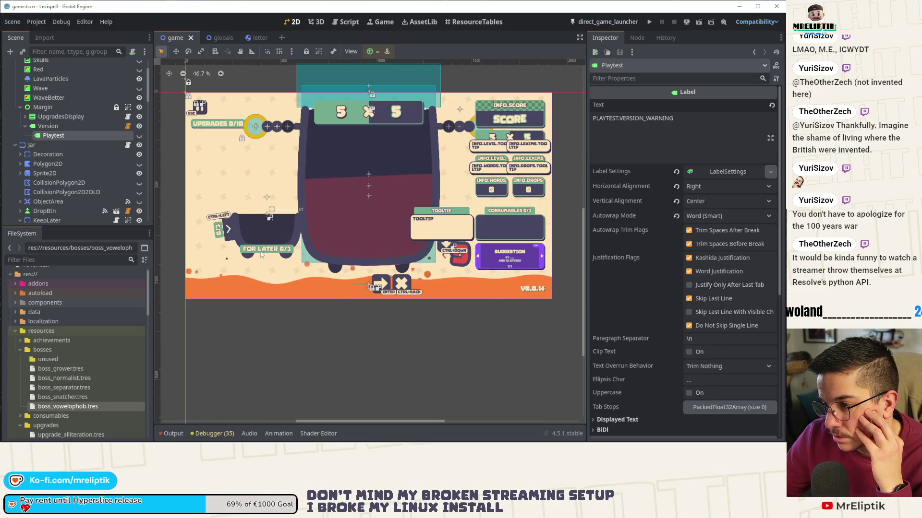
{"action": "left_click", "coordinate": [261, 254]}
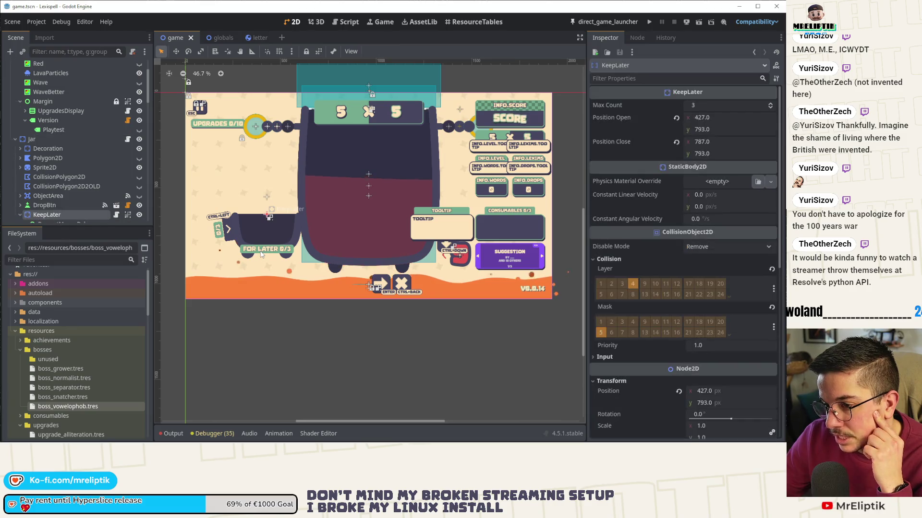
{"action": "scroll", "coordinate": [63, 182], "scroll_direction": "down", "scroll_amount": 3}
{"action": "left_click", "coordinate": [50, 175]}
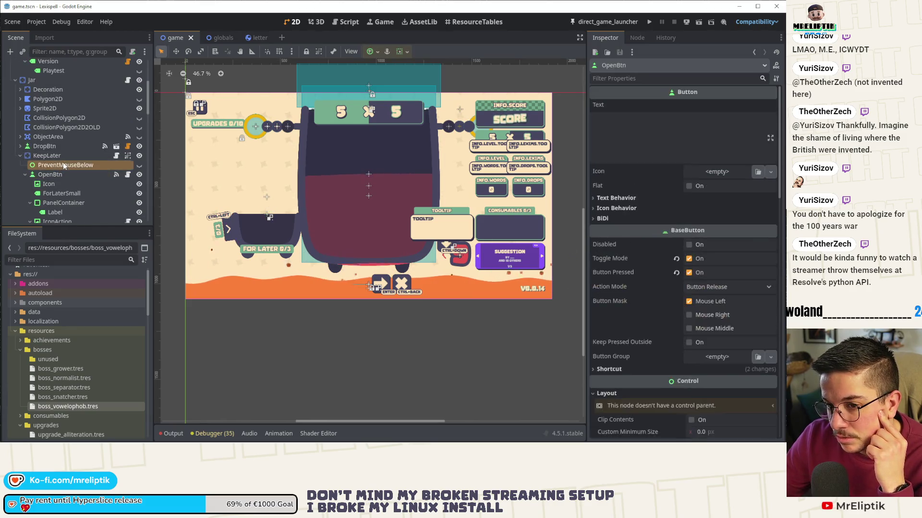
{"action": "left_click", "coordinate": [64, 166]}
{"action": "scroll", "coordinate": [62, 177], "scroll_direction": "down", "scroll_amount": 2}
{"action": "left_click", "coordinate": [62, 184]}
{"action": "left_click", "coordinate": [62, 170]}
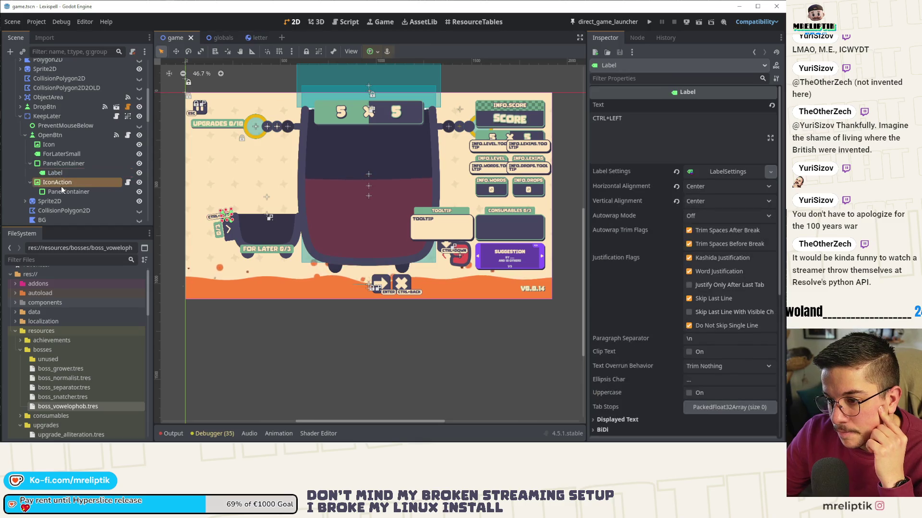
{"action": "left_click", "coordinate": [61, 186]}
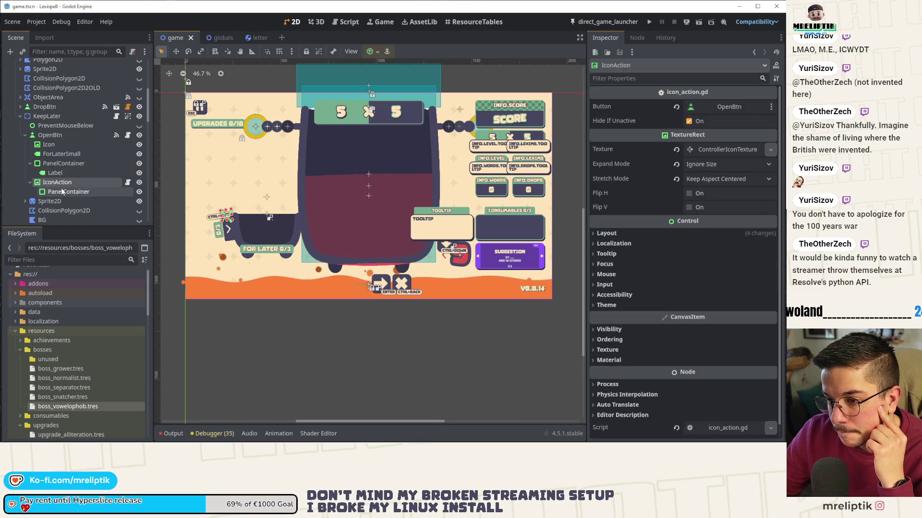
{"action": "left_click", "coordinate": [58, 154]}
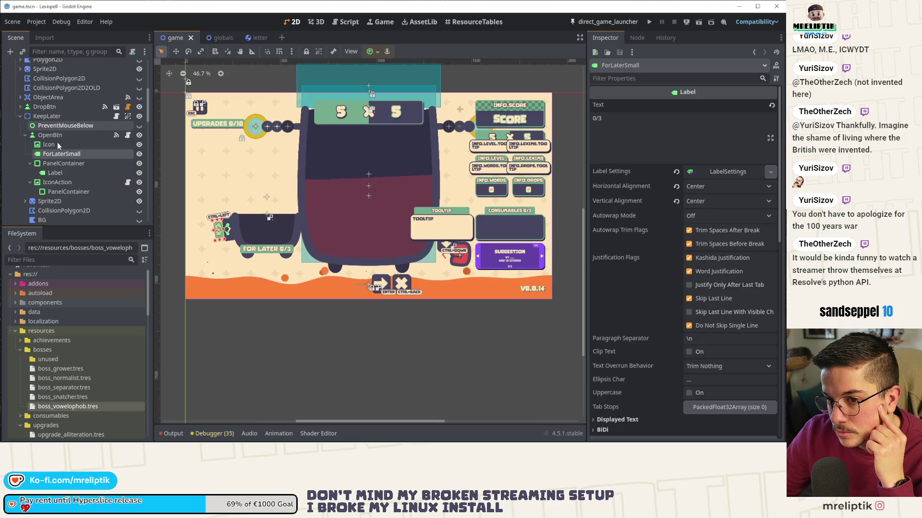
{"action": "left_click", "coordinate": [59, 172]}
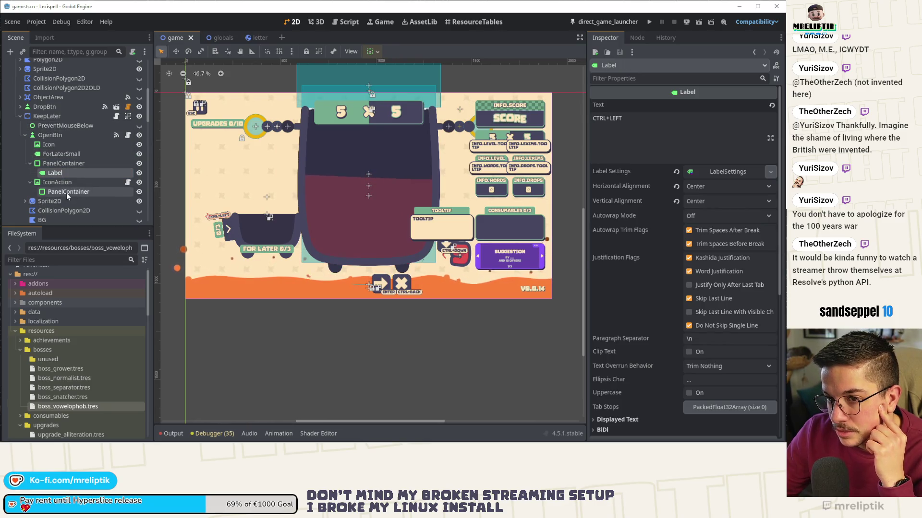
{"action": "left_click", "coordinate": [67, 192]}
{"action": "left_click", "coordinate": [272, 253]}
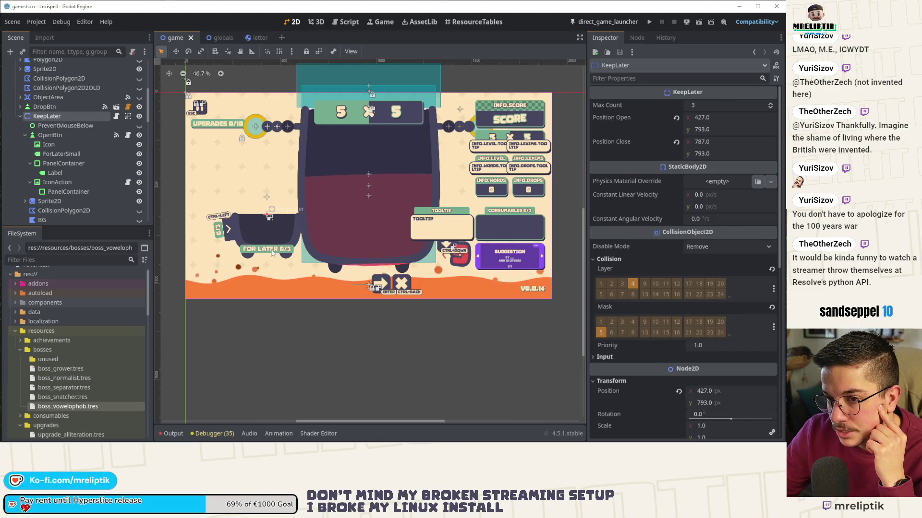
Step: Copy the ForLater label's 'FOR LATER 0/3' text and switch to the browser
{"action": "scroll", "coordinate": [39, 202], "scroll_direction": "down", "scroll_amount": 4}
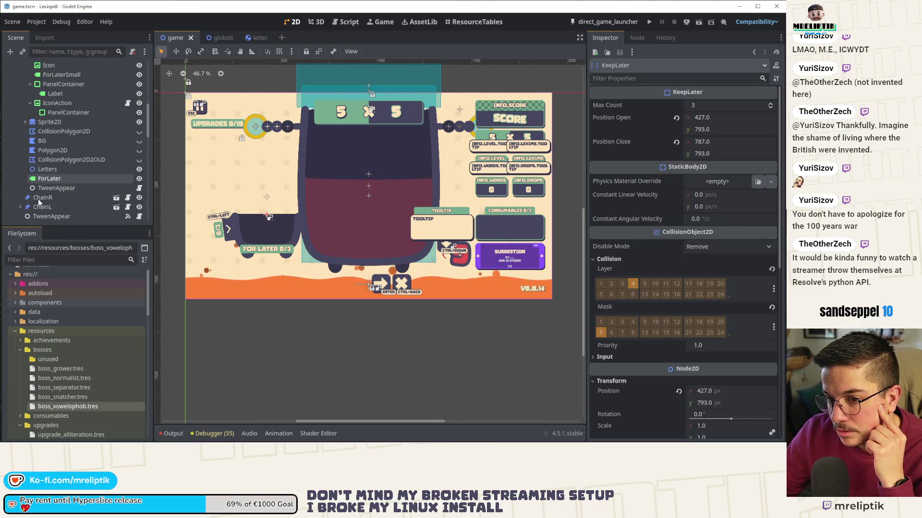
{"action": "left_click", "coordinate": [50, 178]}
{"action": "left_click", "coordinate": [625, 128]}
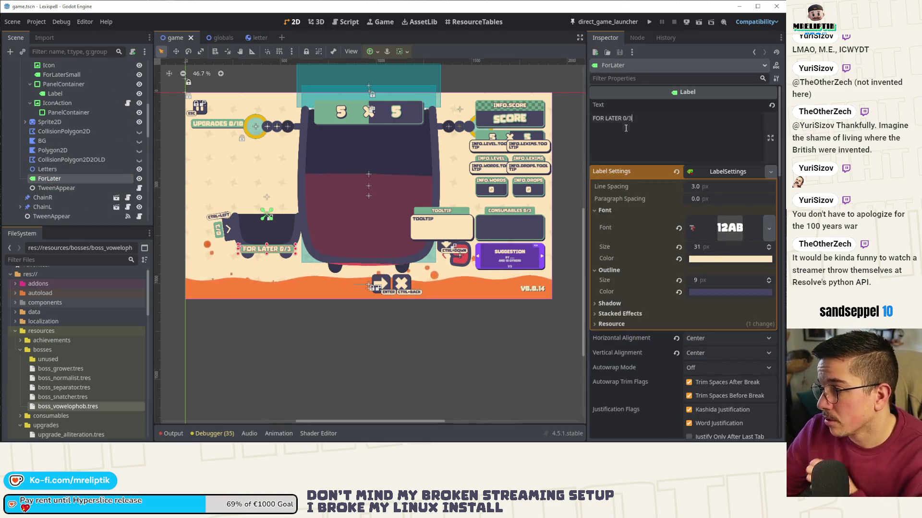
{"action": "key", "text": "ctrl+a"}
{"action": "key", "text": "ctrl+c"}
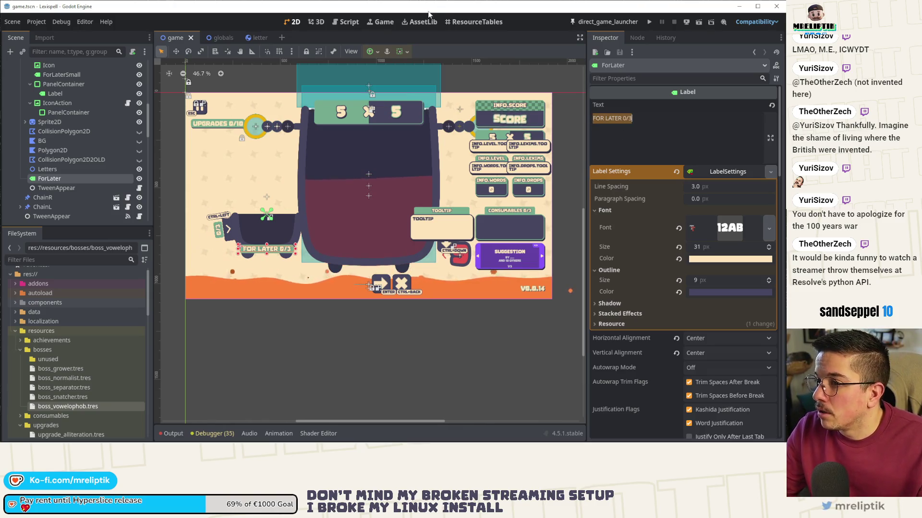
{"action": "key", "text": "alt+Tab"}
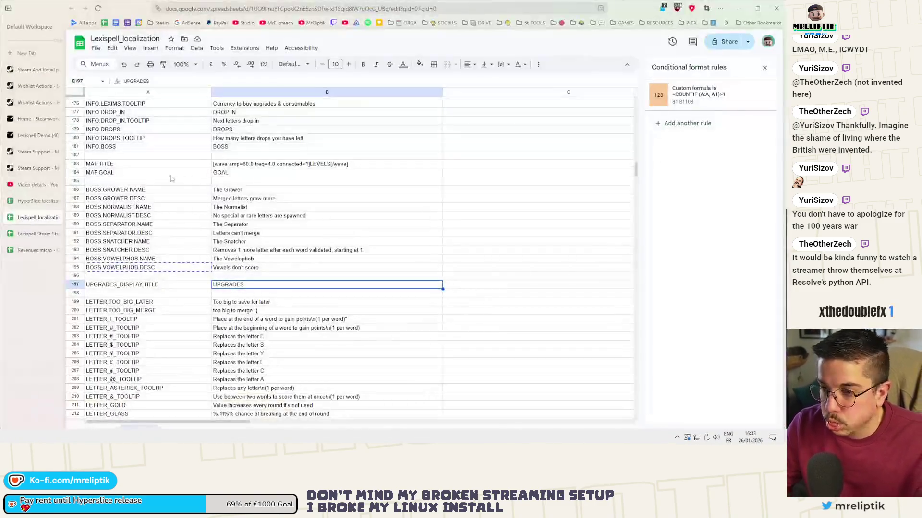
Step: Insert two blank rows above row 198 in the localization sheet
{"action": "left_click", "coordinate": [102, 294]}
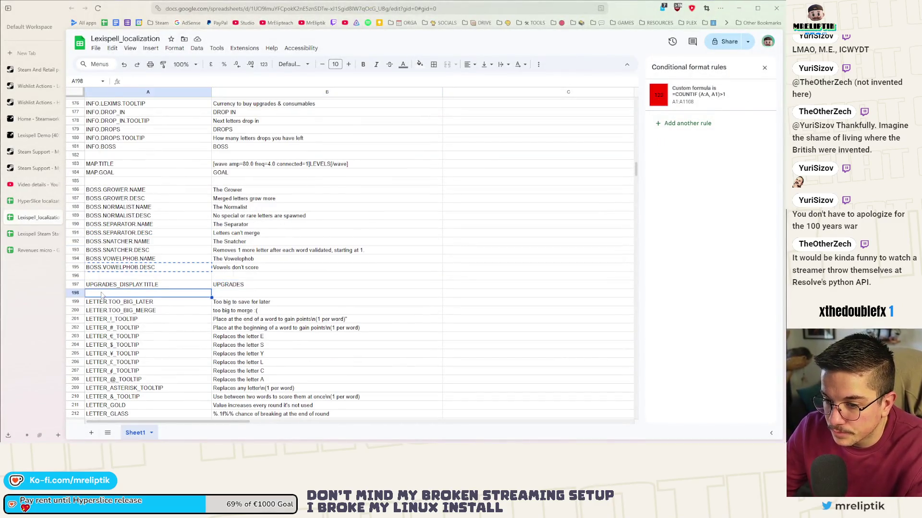
{"action": "right_click", "coordinate": [102, 295]}
{"action": "left_click", "coordinate": [150, 198]}
{"action": "right_click", "coordinate": [103, 294]}
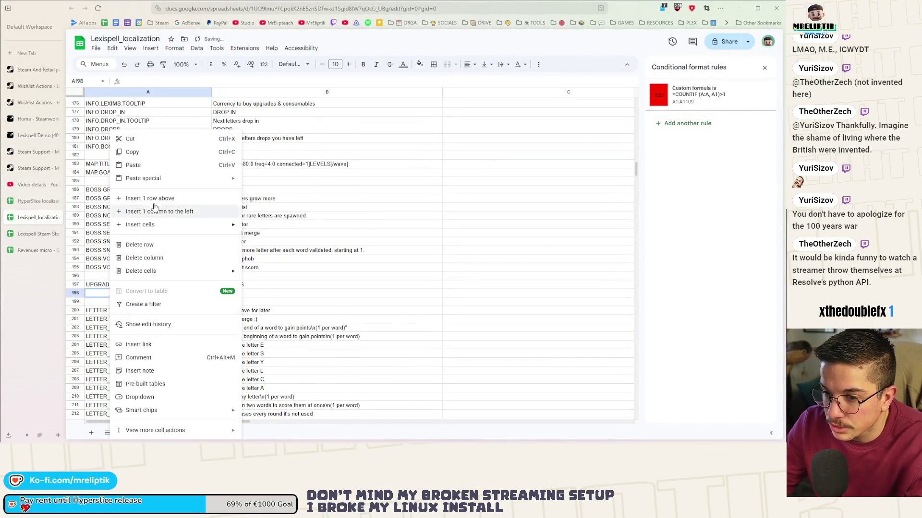
{"action": "left_click", "coordinate": [152, 198]}
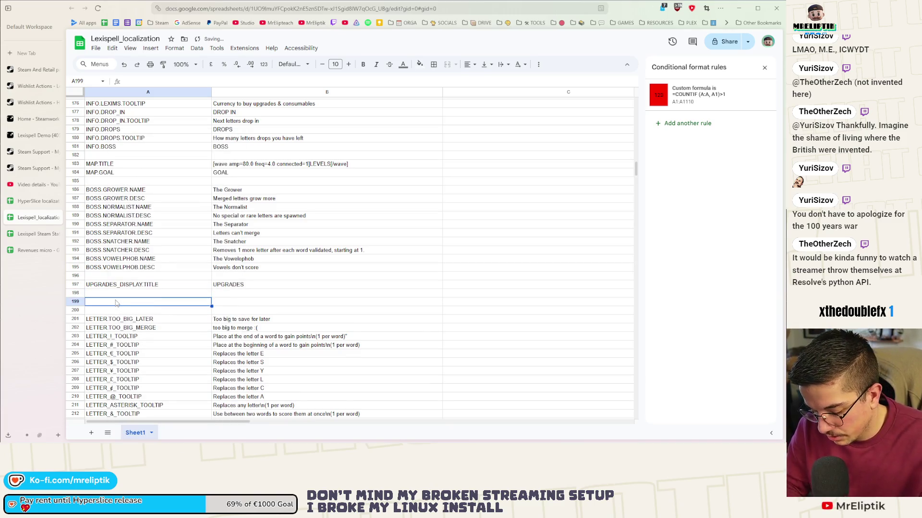
Step: Add key FOR_LATER.TITLE with text 'FOR LATER' in row 199, then return to Godot
{"action": "type", "text": "FOR_LATER."}
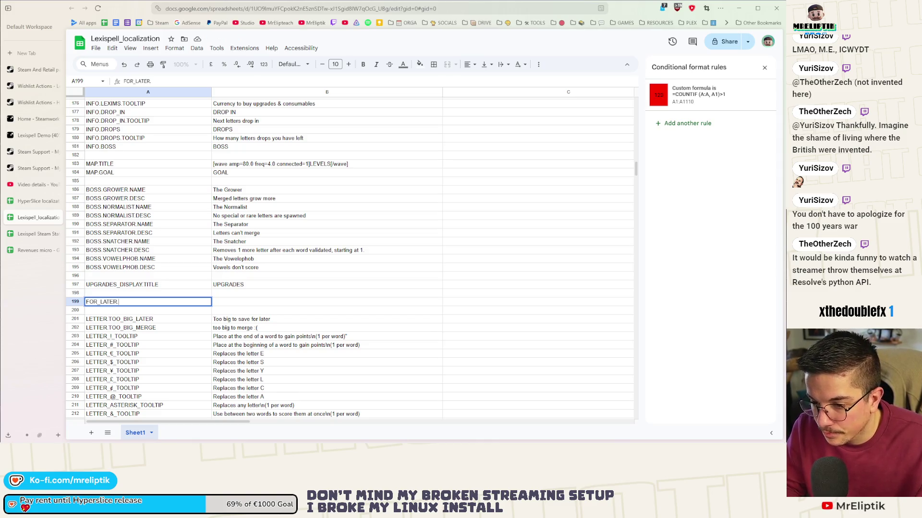
{"action": "type", "text": "TITLE"}
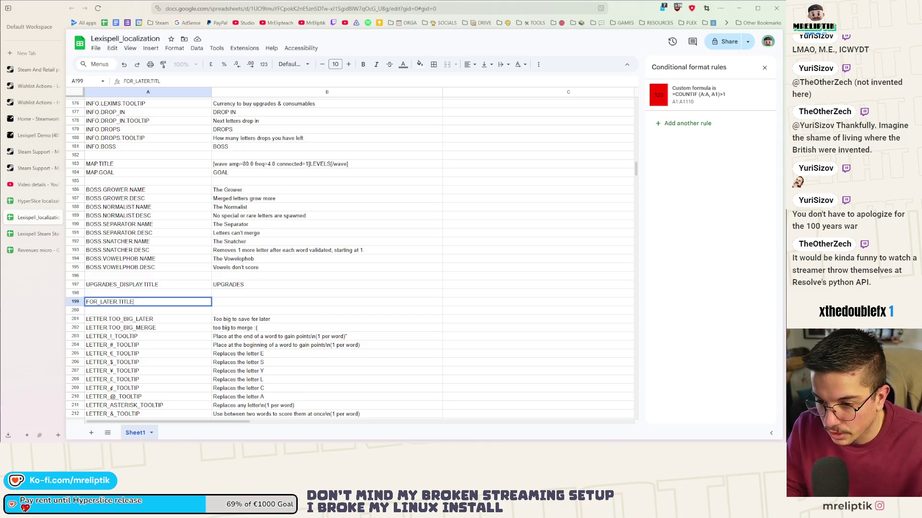
{"action": "left_click", "coordinate": [236, 304]}
{"action": "key", "text": "ctrl+v"}
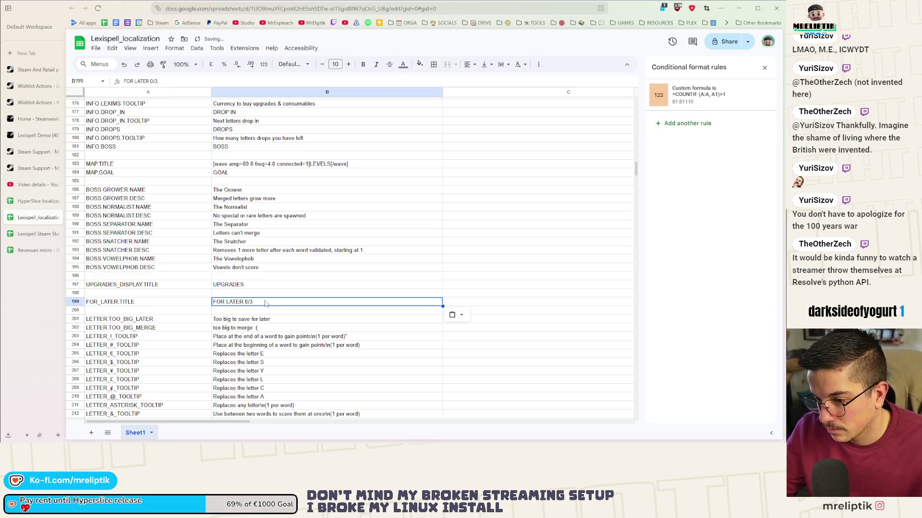
{"action": "double_click", "coordinate": [267, 303]}
{"action": "key", "text": "BackSpace"}
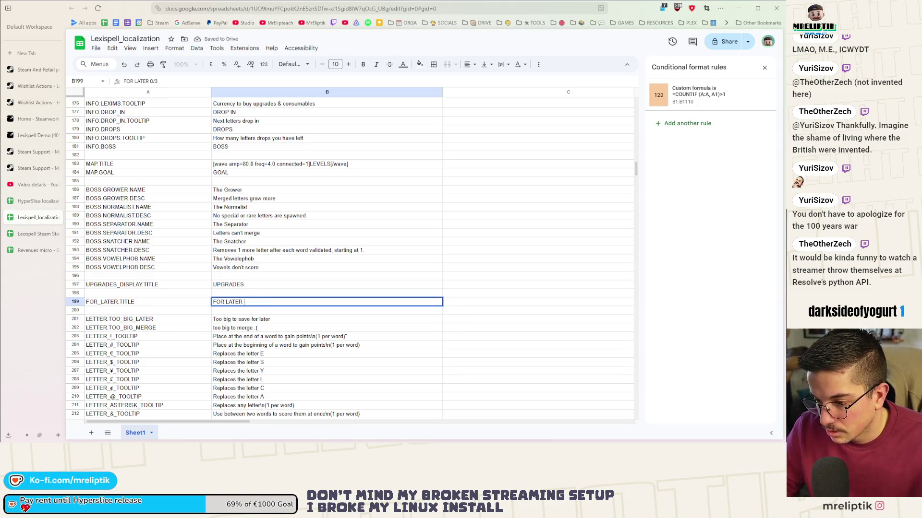
{"action": "key", "text": "Return"}
{"action": "left_click", "coordinate": [186, 307]}
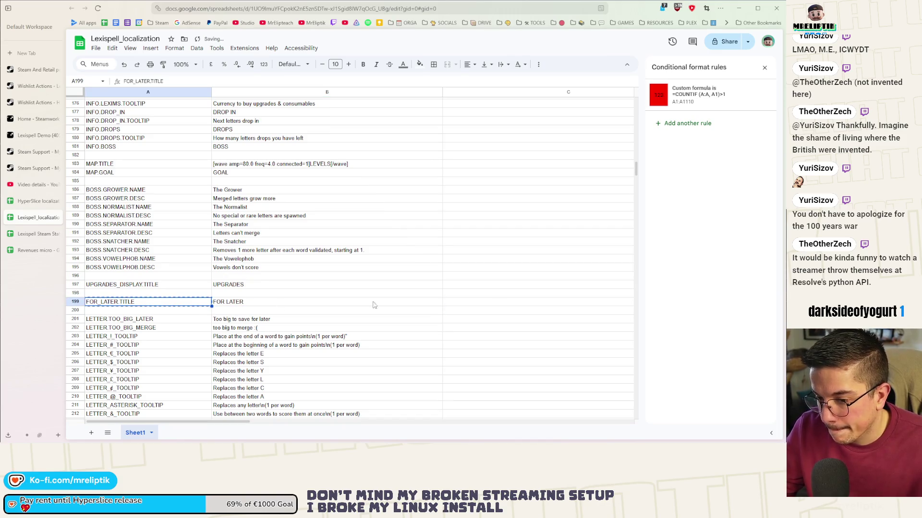
{"action": "key", "text": "alt+Tab"}
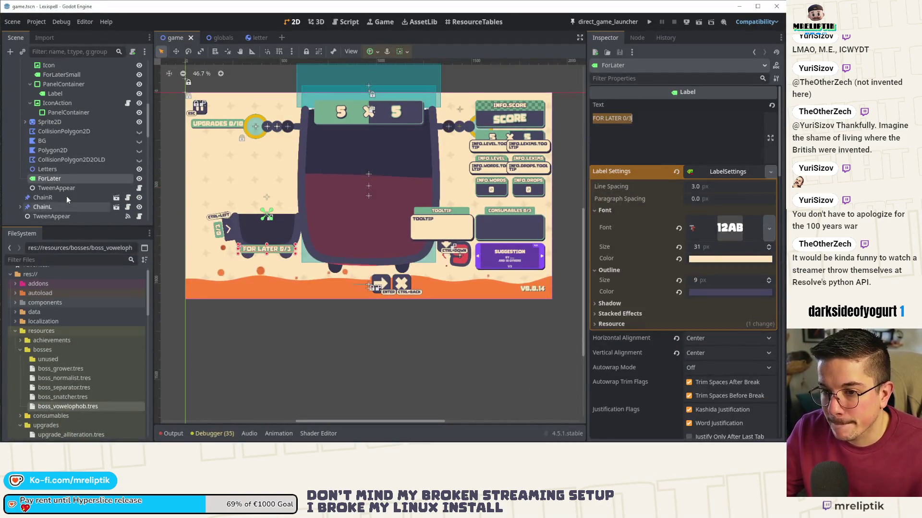
Step: Open KeepLater's keep_later.gd script at the update_count function
{"action": "scroll", "coordinate": [67, 175], "scroll_direction": "up", "scroll_amount": 3}
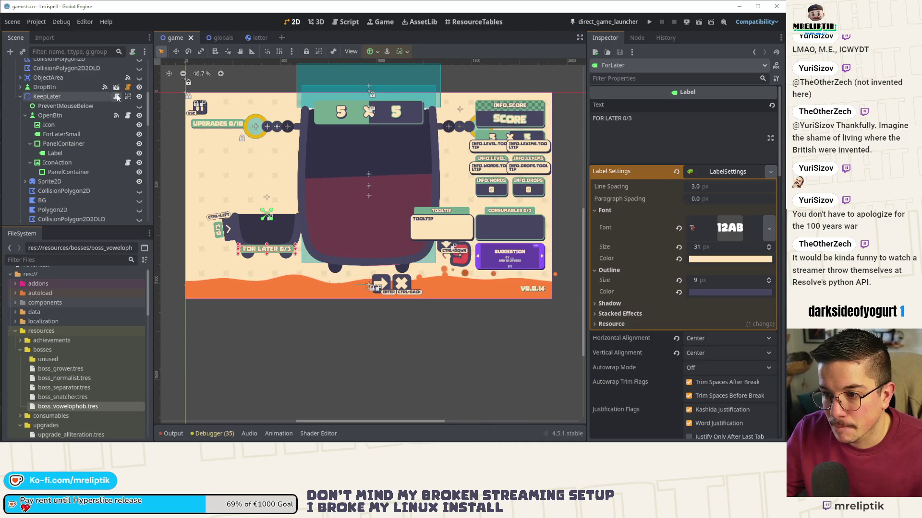
{"action": "left_click", "coordinate": [116, 97]}
{"action": "left_click_drag", "start_coordinate": [327, 393], "coordinate": [272, 392]}
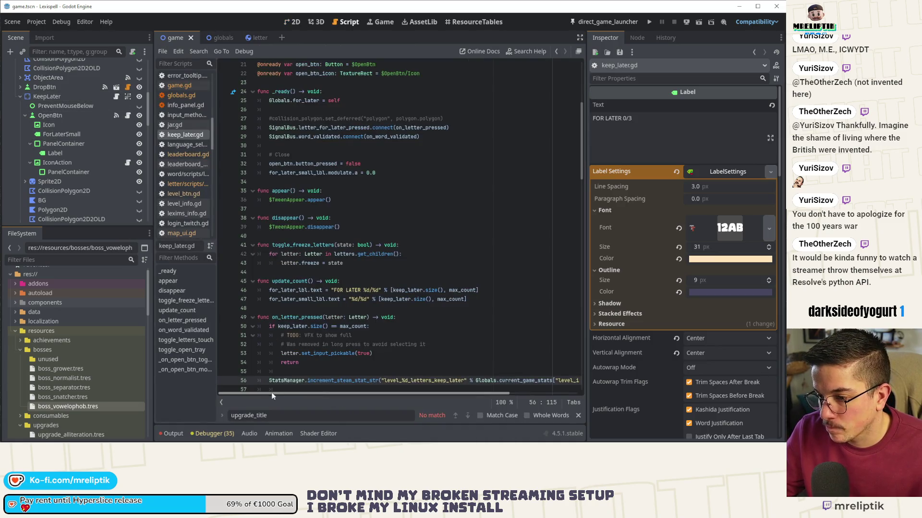
{"action": "left_click", "coordinate": [358, 282]}
Step: On line 46, replace 'FOR LATER ' with %s, passing tr("FOR_LATER.TITLE") as first argument
{"action": "left_click_drag", "start_coordinate": [363, 291], "coordinate": [334, 291]}
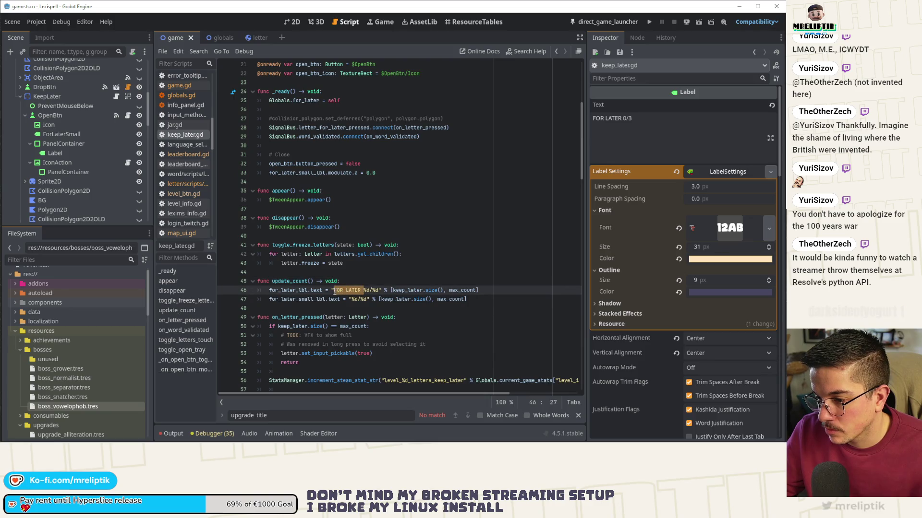
{"action": "key", "text": "BackSpace"}
{"action": "type", "text": "%s"}
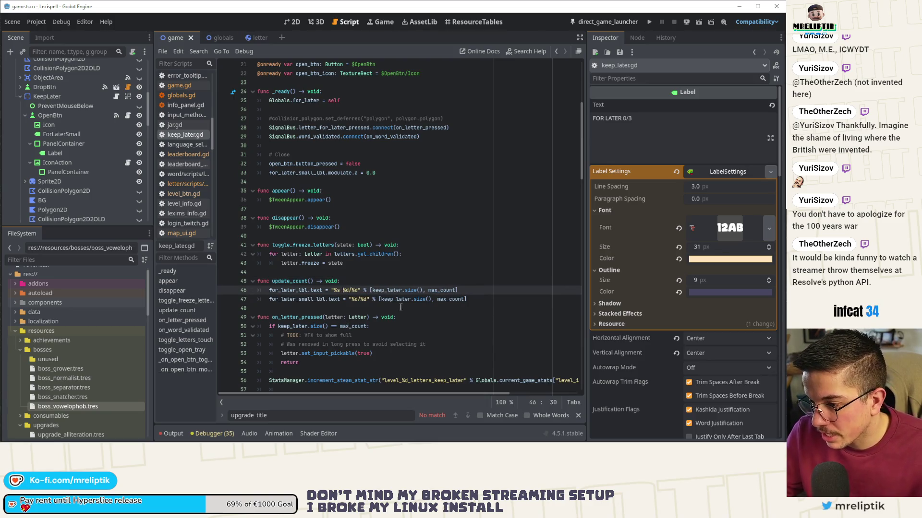
{"action": "type", "text": "tyr"}
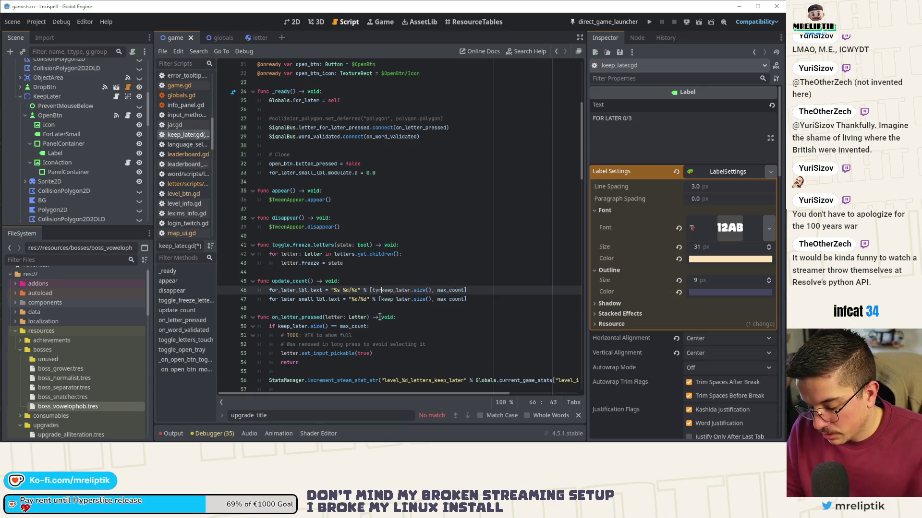
{"action": "key", "text": "BackSpace"}
{"action": "key", "text": "BackSpace"}
{"action": "type", "text": "r(\"FOR_LATER.TITLE\""}
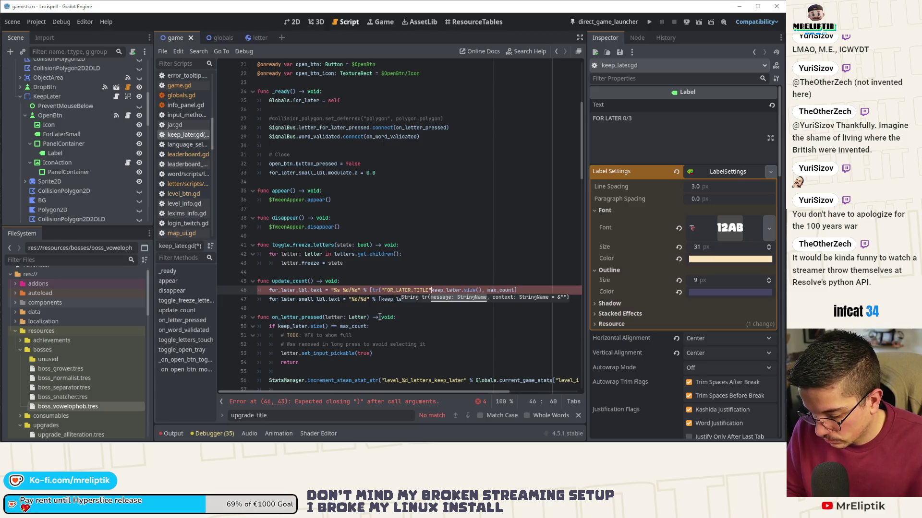
{"action": "type", "text": "),"}
{"action": "scroll", "coordinate": [328, 264], "scroll_direction": "down", "scroll_amount": 1}
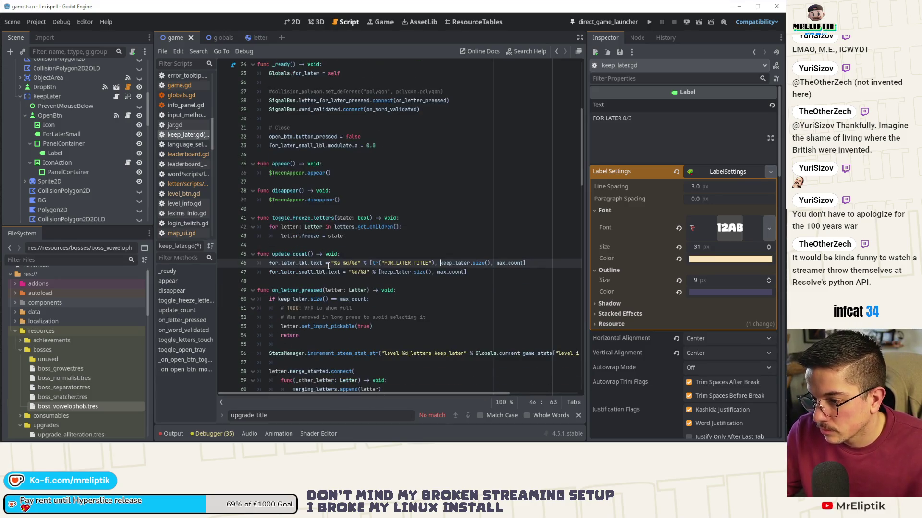
{"action": "left_click_drag", "start_coordinate": [331, 263], "coordinate": [533, 264]}
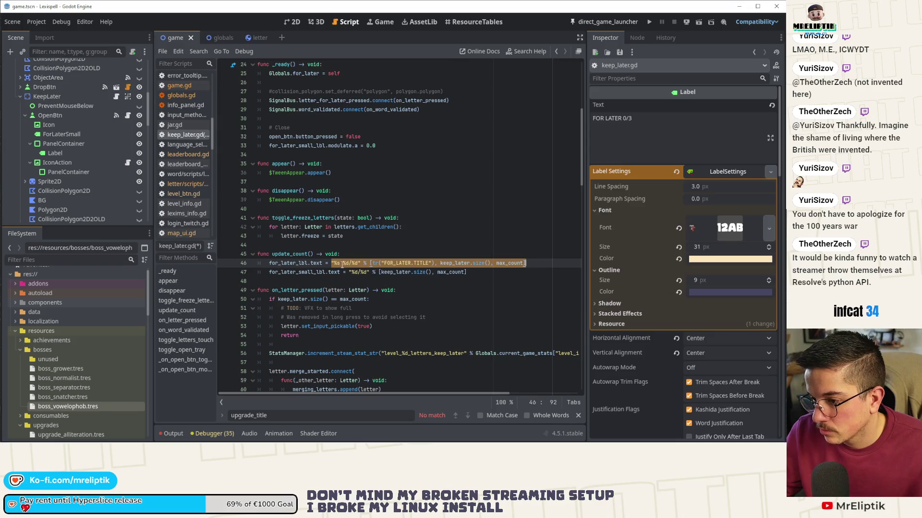
{"action": "left_click", "coordinate": [411, 263]}
{"action": "scroll", "coordinate": [400, 276], "scroll_direction": "down", "scroll_amount": 20}
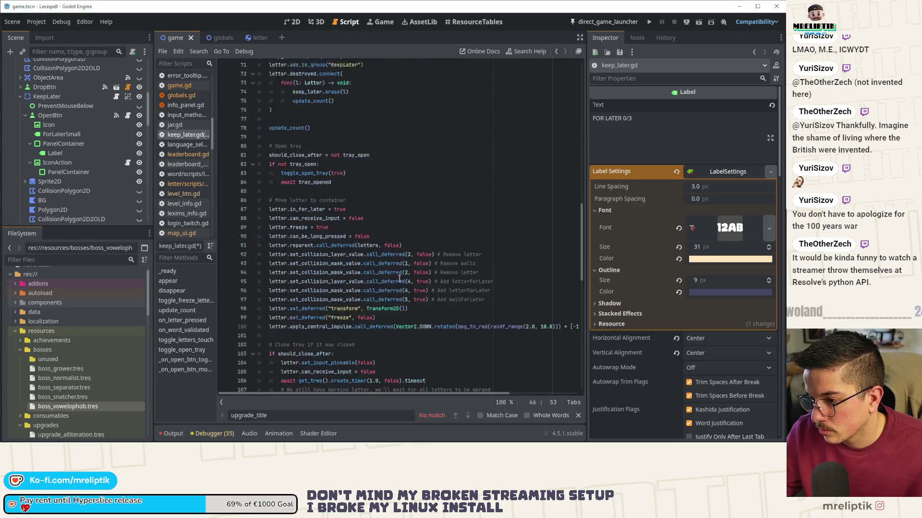
{"action": "scroll", "coordinate": [400, 278], "scroll_direction": "down", "scroll_amount": 12}
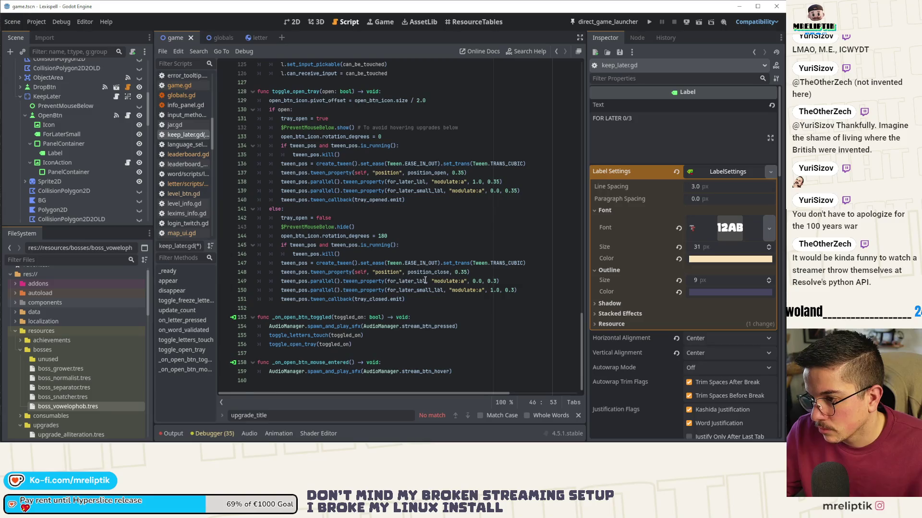
{"action": "scroll", "coordinate": [415, 288], "scroll_direction": "up", "scroll_amount": 20}
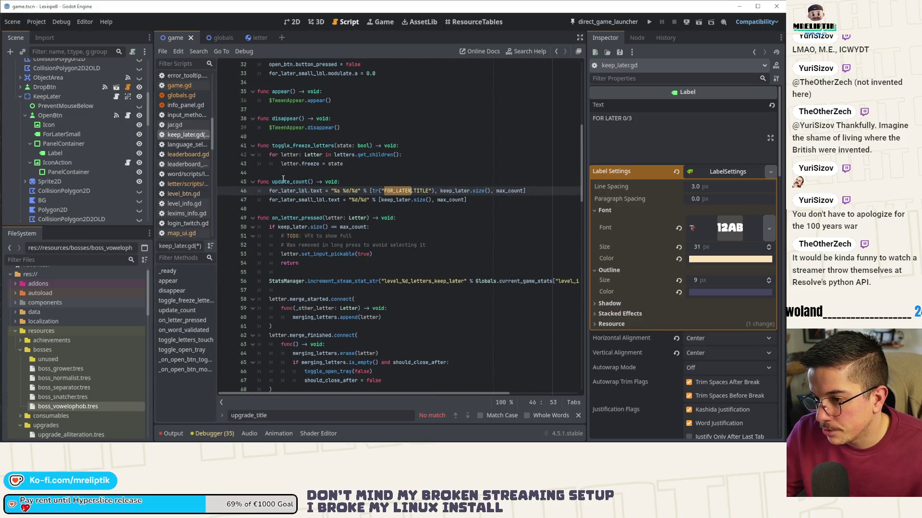
Step: Add an update_count() call at the end of _ready in keep_later.gd
{"action": "double_click", "coordinate": [297, 181]}
{"action": "scroll", "coordinate": [412, 242], "scroll_direction": "up", "scroll_amount": 10}
{"action": "scroll", "coordinate": [412, 242], "scroll_direction": "down", "scroll_amount": 5}
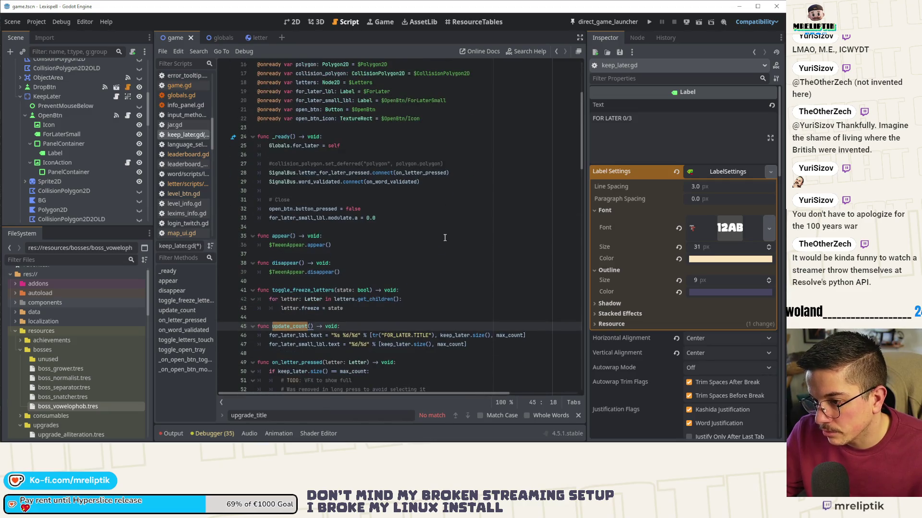
{"action": "left_click", "coordinate": [445, 237]}
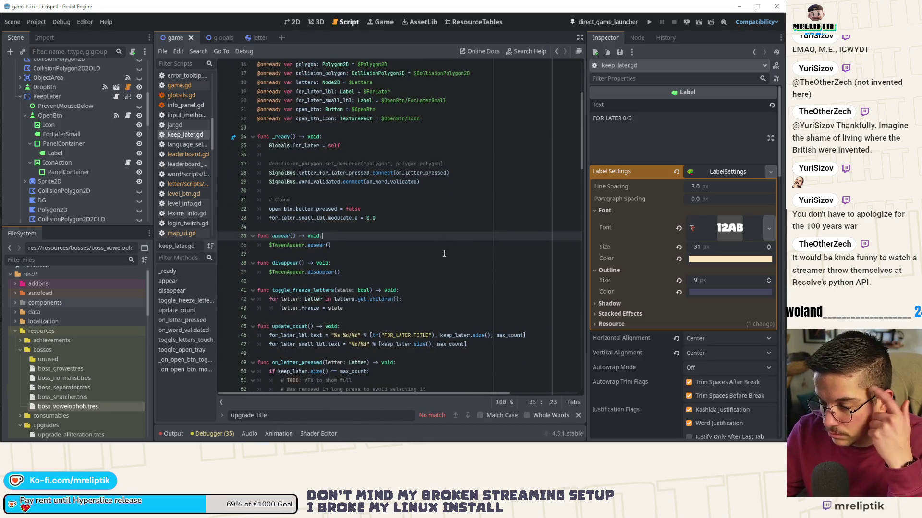
{"action": "left_click", "coordinate": [285, 326]}
{"action": "double_click", "coordinate": [286, 326]}
{"action": "key", "text": "ctrl+c"}
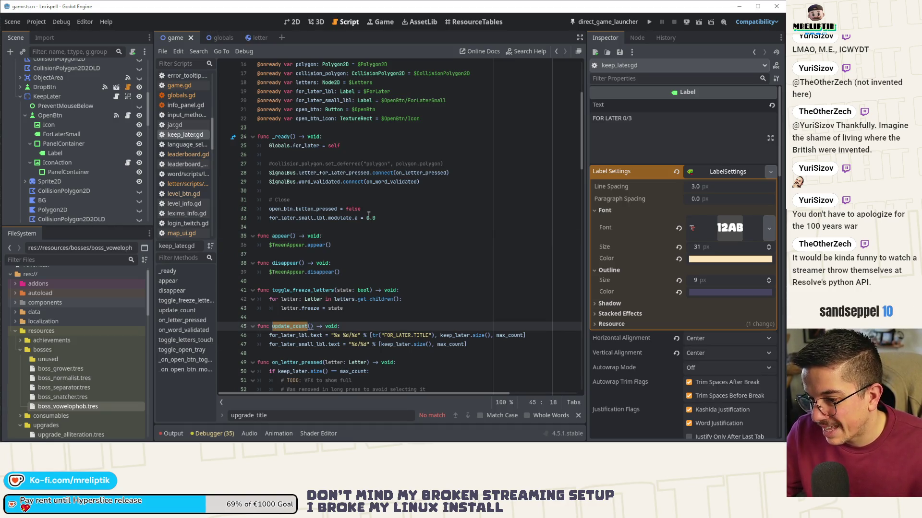
{"action": "left_click", "coordinate": [388, 219]}
{"action": "key", "text": "Return"}
{"action": "key", "text": "Return"}
{"action": "key", "text": "ctrl+v"}
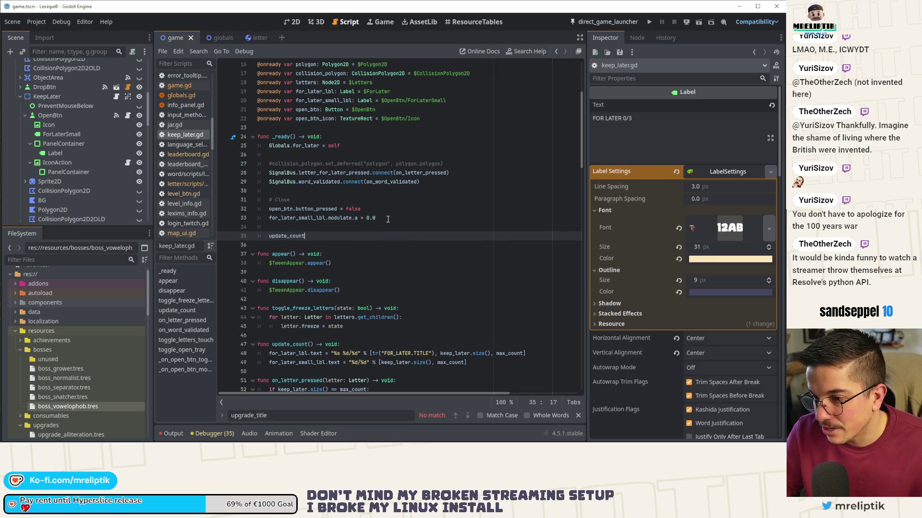
{"action": "type", "text": "("}
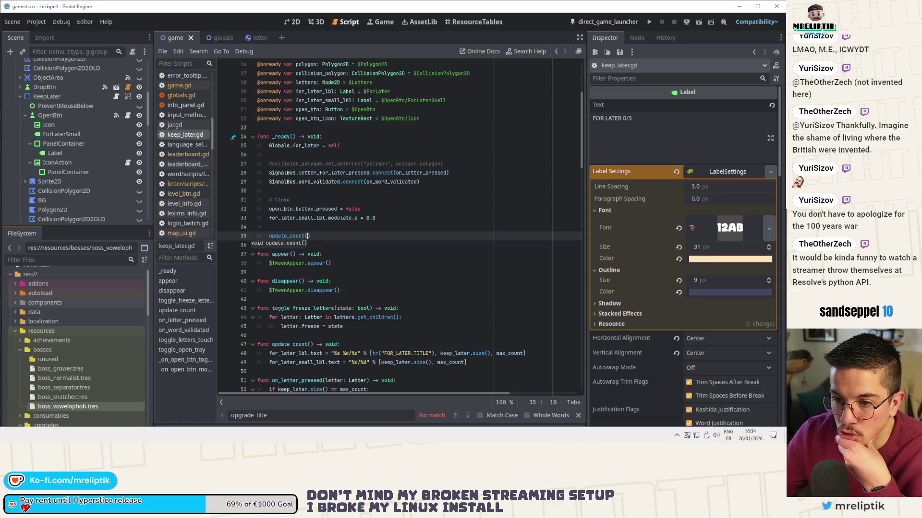
Step: Switch windows until the localization spreadsheet is in front
{"action": "key", "text": "alt+Tab"}
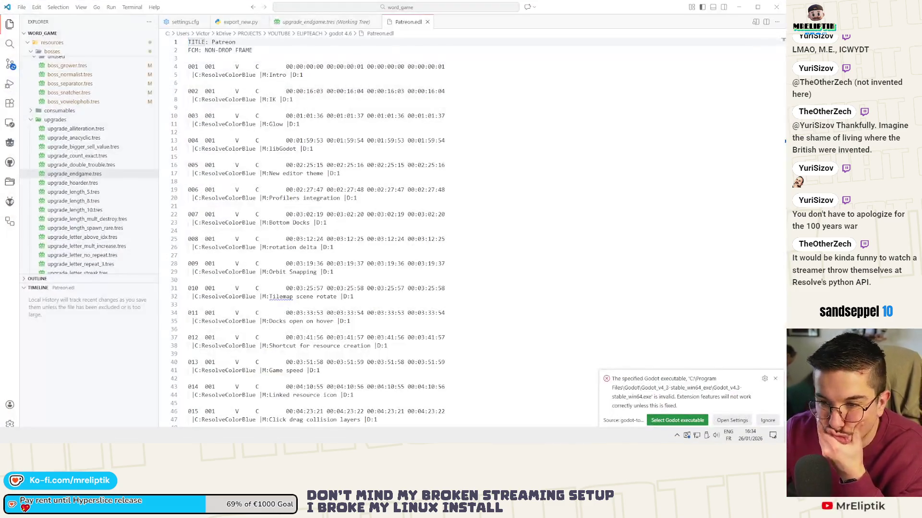
{"action": "key", "text": "alt+Tab"}
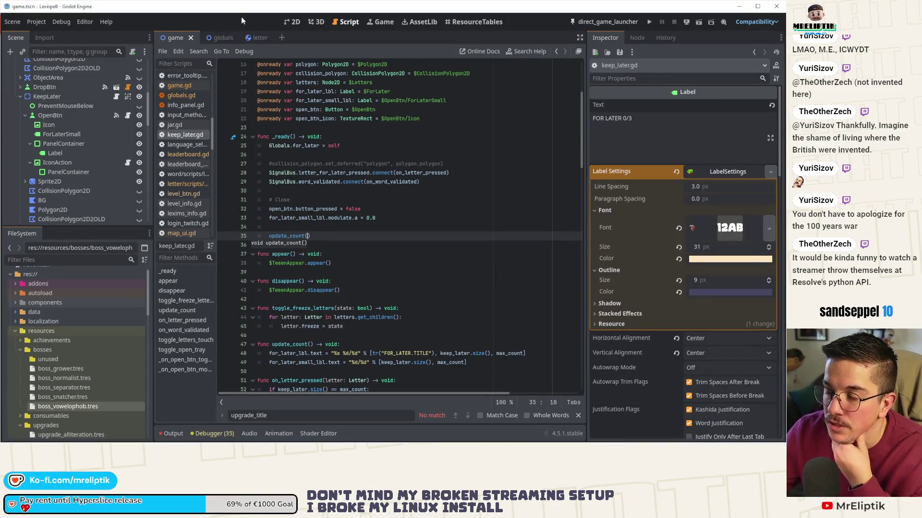
{"action": "key", "text": "alt+Tab"}
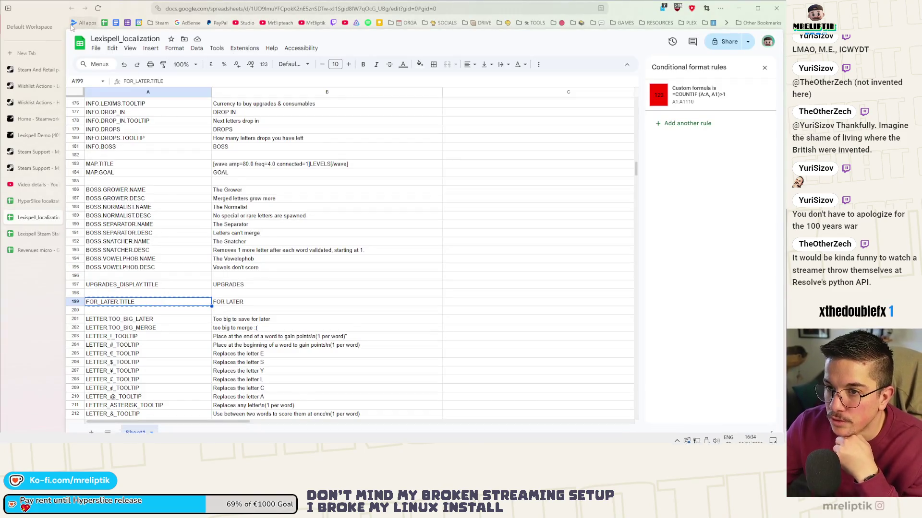
Step: Download Lexispell_localization as a .csv file, then minimize the browser
{"action": "left_click", "coordinate": [96, 48]}
{"action": "mouse_move", "coordinate": [141, 151]}
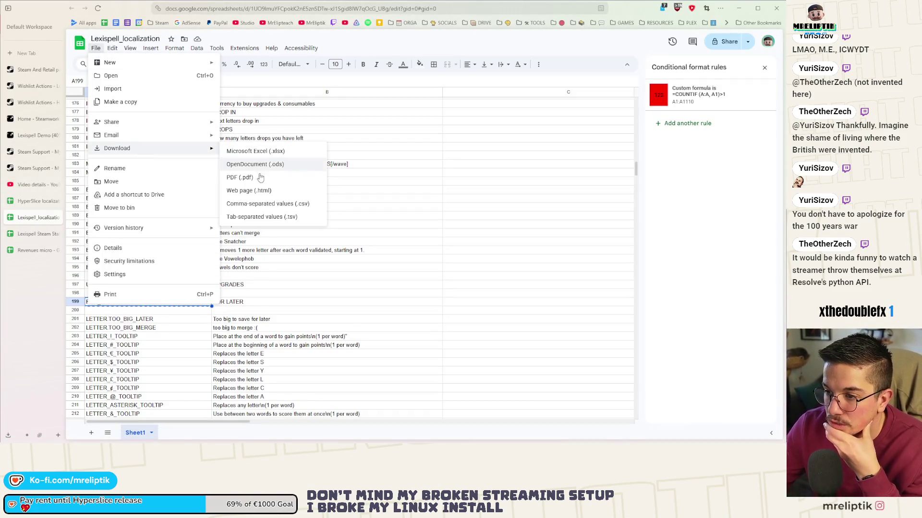
{"action": "left_click", "coordinate": [257, 205]}
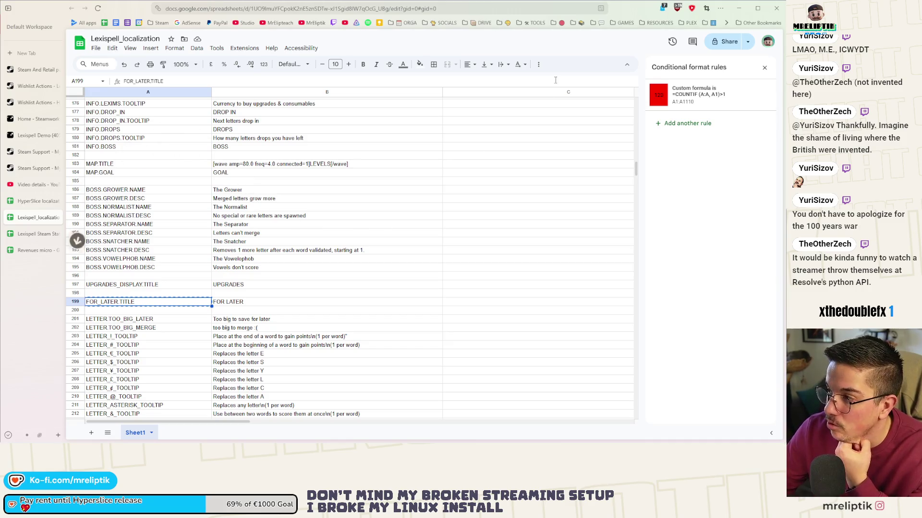
{"action": "left_click", "coordinate": [739, 9]}
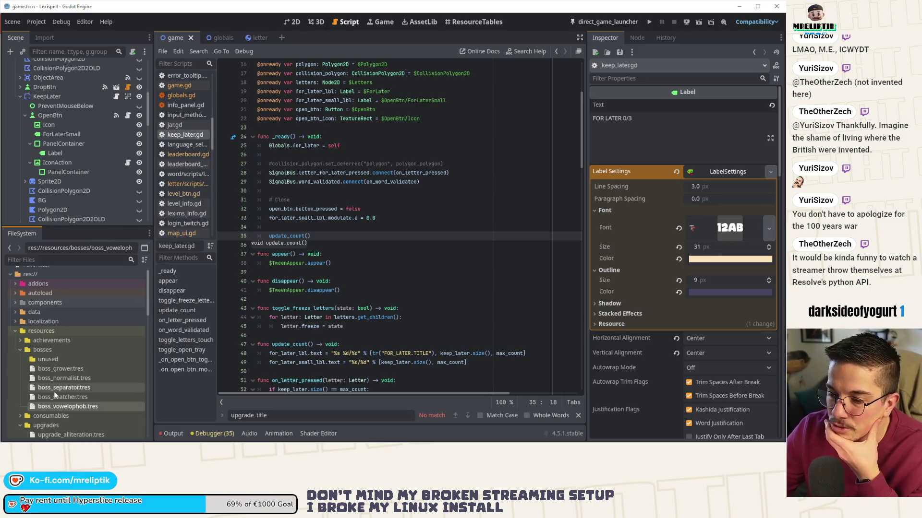
Step: Restore the Chrome window from the taskbar to show the mreliptik.dev home page
{"action": "mouse_move", "coordinate": [53, 444]}
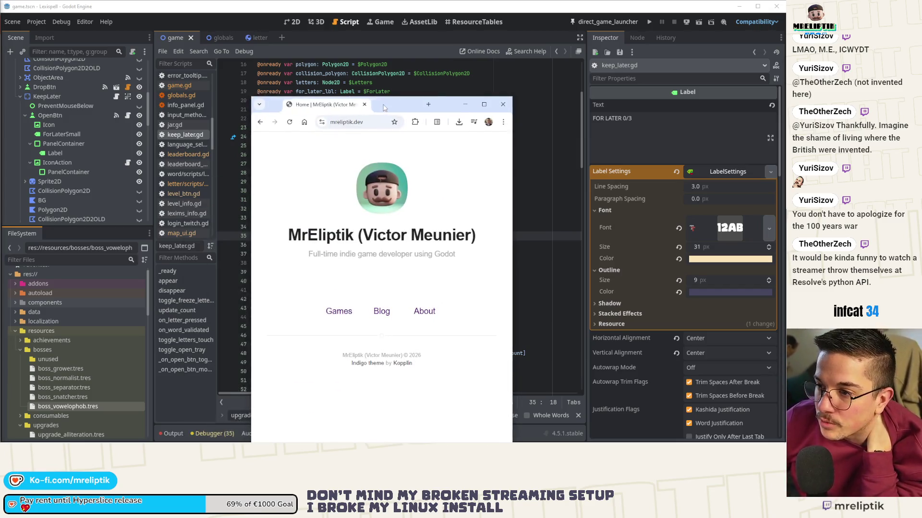
Step: Maximize the Chrome window and open the site's Games list
{"action": "left_click_drag", "start_coordinate": [386, 106], "coordinate": [360, 102]}
{"action": "double_click", "coordinate": [360, 103]}
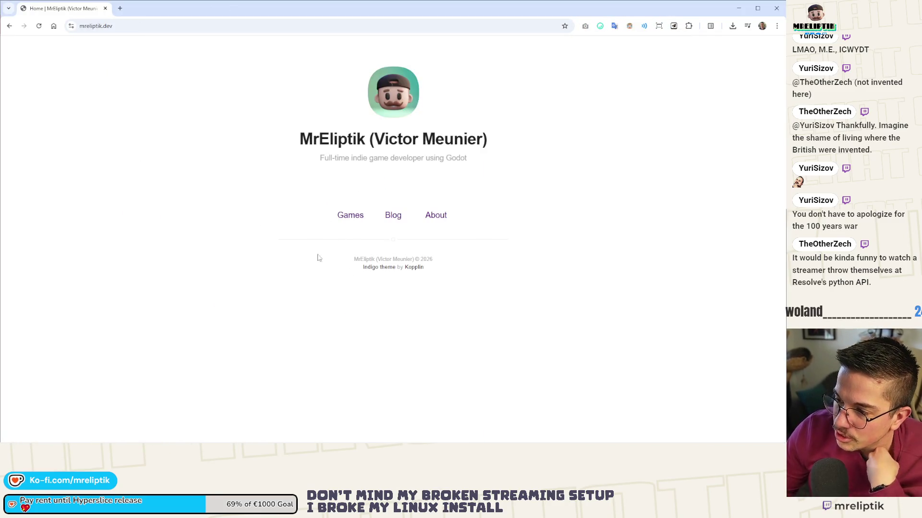
{"action": "left_click", "coordinate": [342, 216]}
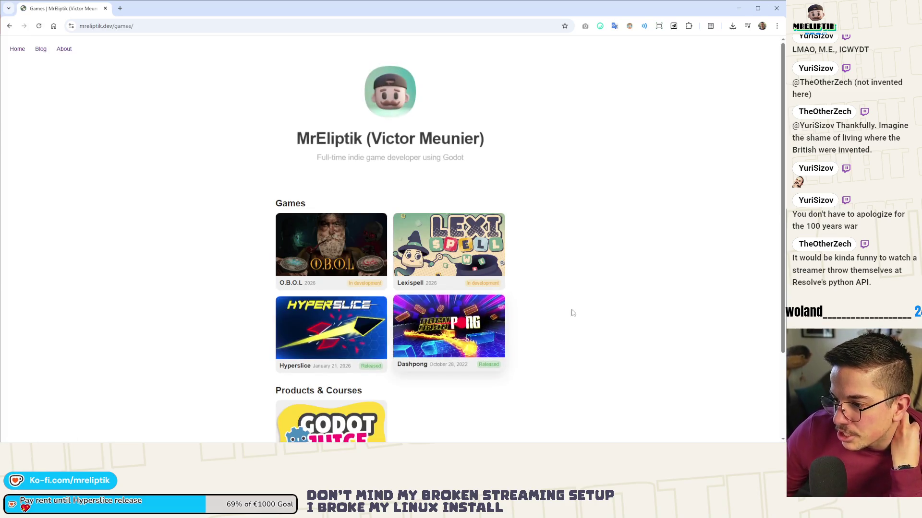
{"action": "scroll", "coordinate": [427, 347], "scroll_direction": "down", "scroll_amount": 1}
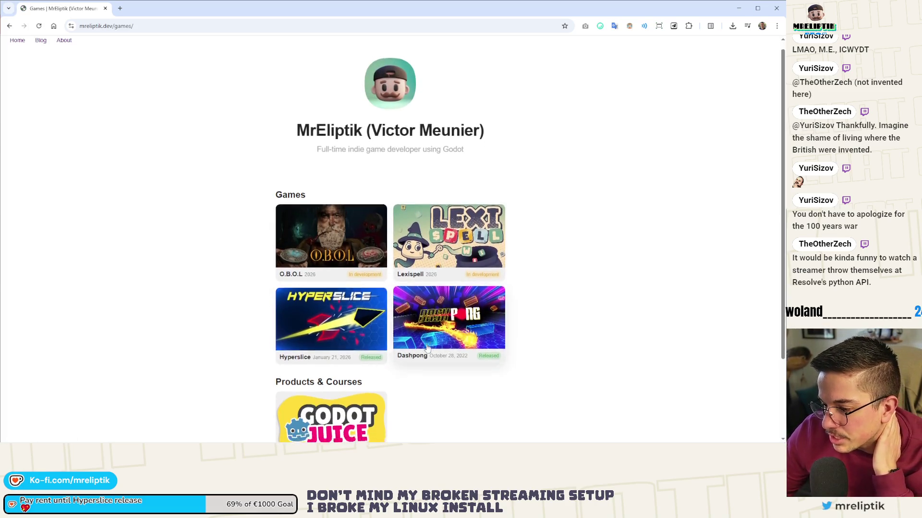
{"action": "scroll", "coordinate": [427, 348], "scroll_direction": "down", "scroll_amount": 2}
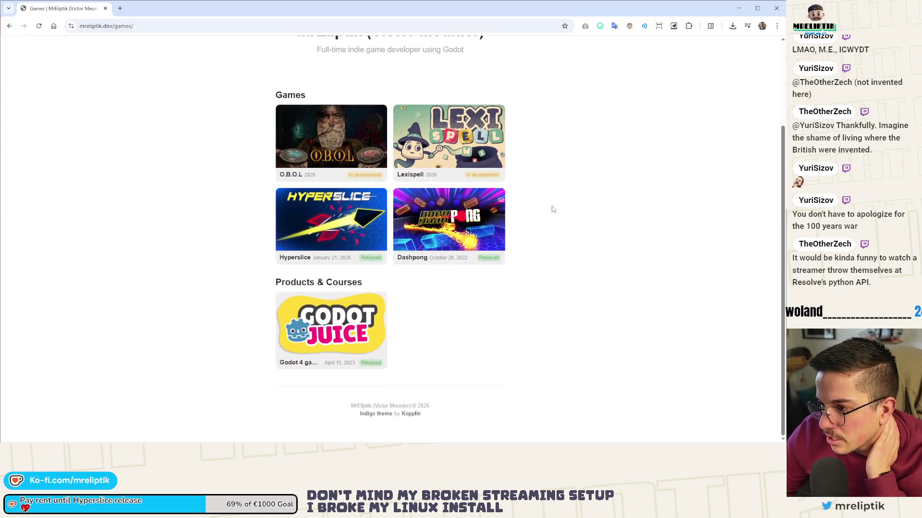
Step: Read the O.B.O.L game page, then return to the Games overview
{"action": "left_click", "coordinate": [343, 141]}
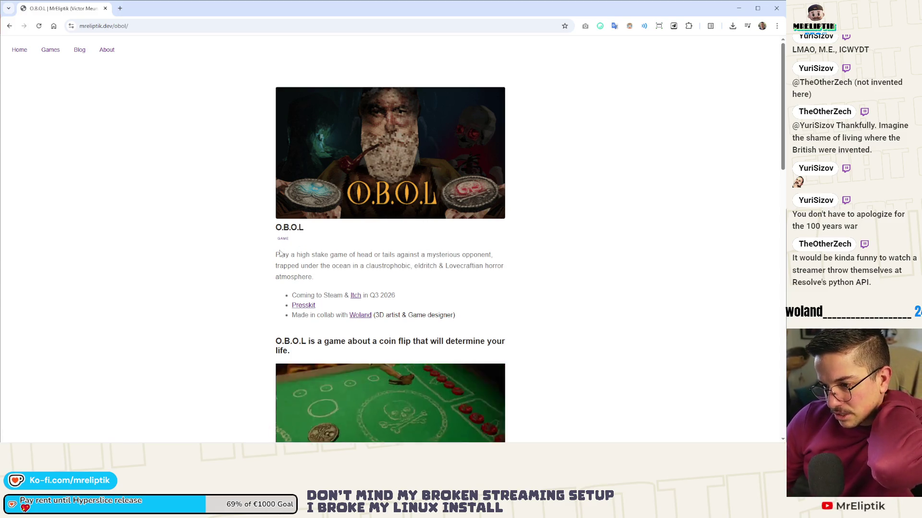
{"action": "left_click_drag", "start_coordinate": [303, 235], "coordinate": [326, 249]}
{"action": "left_click", "coordinate": [326, 248]}
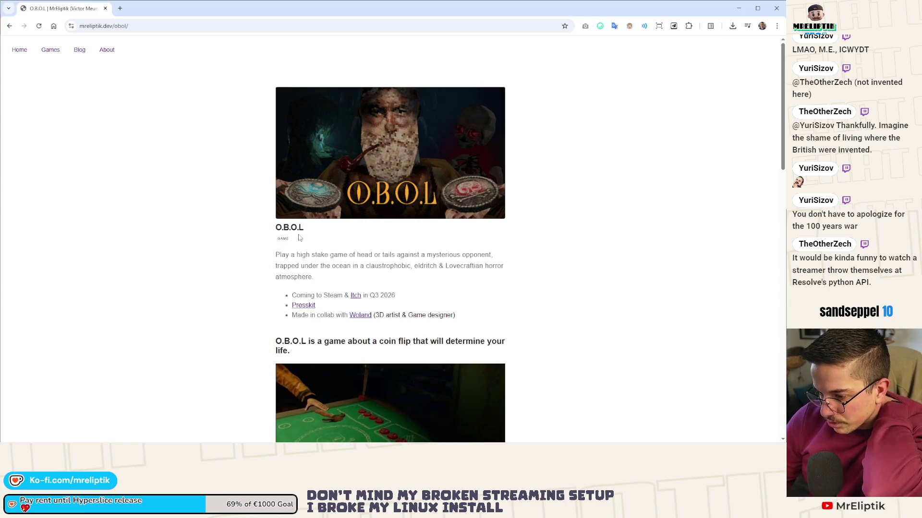
{"action": "scroll", "coordinate": [601, 205], "scroll_direction": "down", "scroll_amount": 5}
{"action": "scroll", "coordinate": [601, 206], "scroll_direction": "down", "scroll_amount": 10}
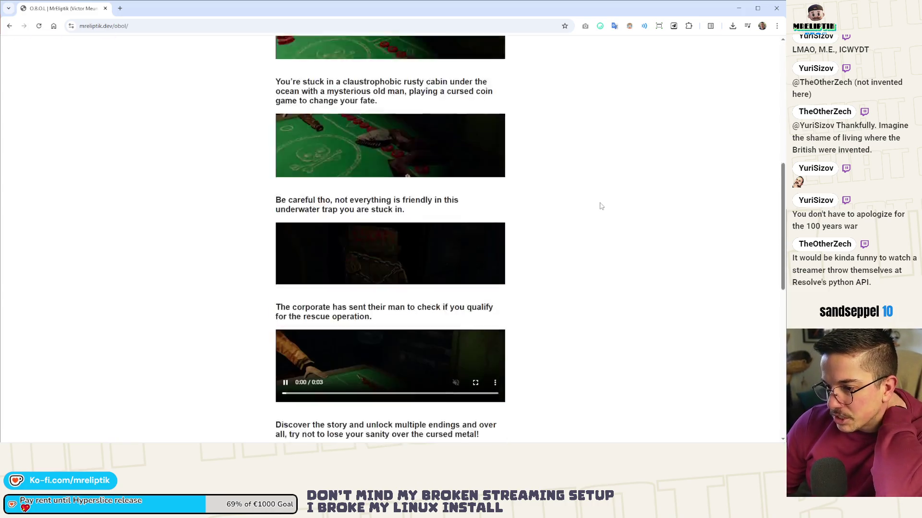
{"action": "scroll", "coordinate": [414, 205], "scroll_direction": "up", "scroll_amount": 15}
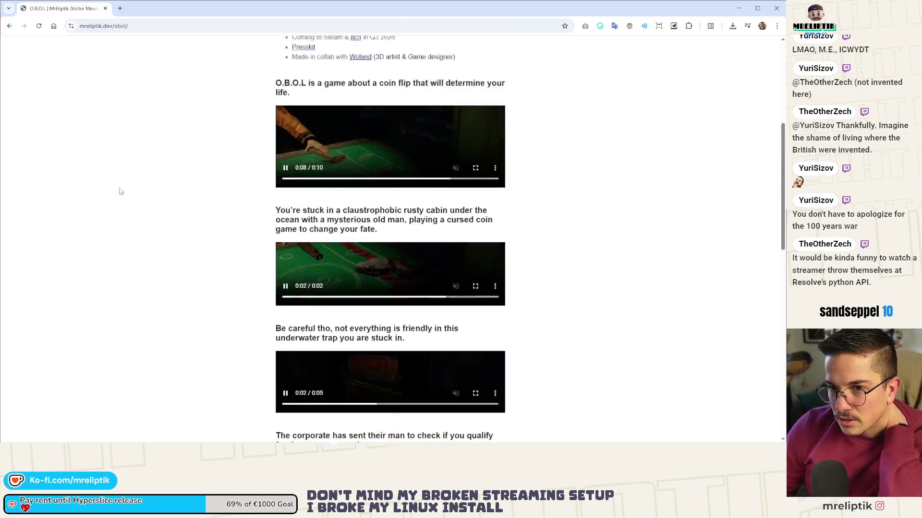
{"action": "left_click", "coordinate": [39, 51]}
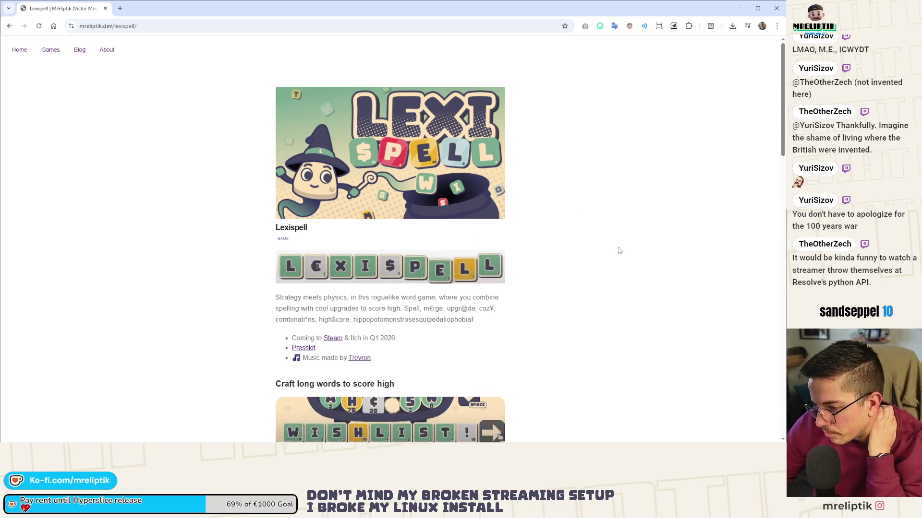
{"action": "scroll", "coordinate": [617, 251], "scroll_direction": "down", "scroll_amount": 3}
{"action": "scroll", "coordinate": [596, 192], "scroll_direction": "down", "scroll_amount": 10}
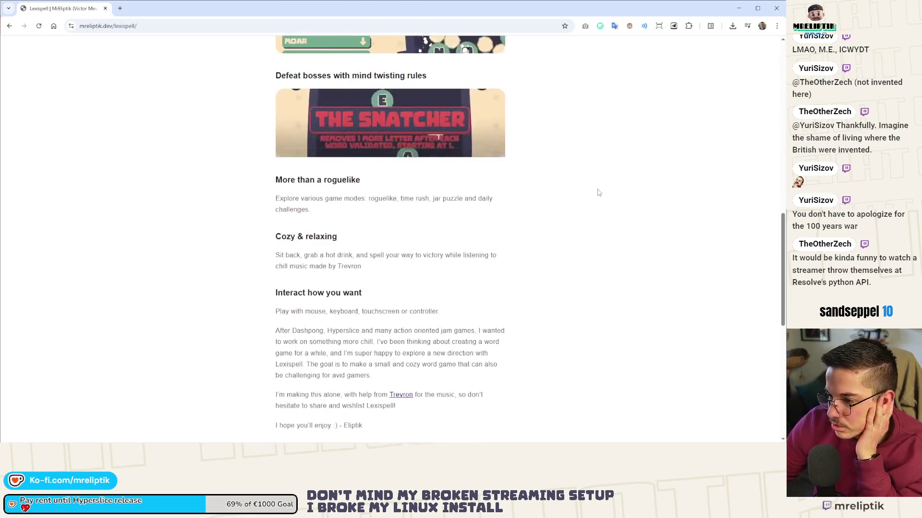
{"action": "scroll", "coordinate": [599, 193], "scroll_direction": "down", "scroll_amount": 5}
{"action": "scroll", "coordinate": [598, 192], "scroll_direction": "down", "scroll_amount": 2}
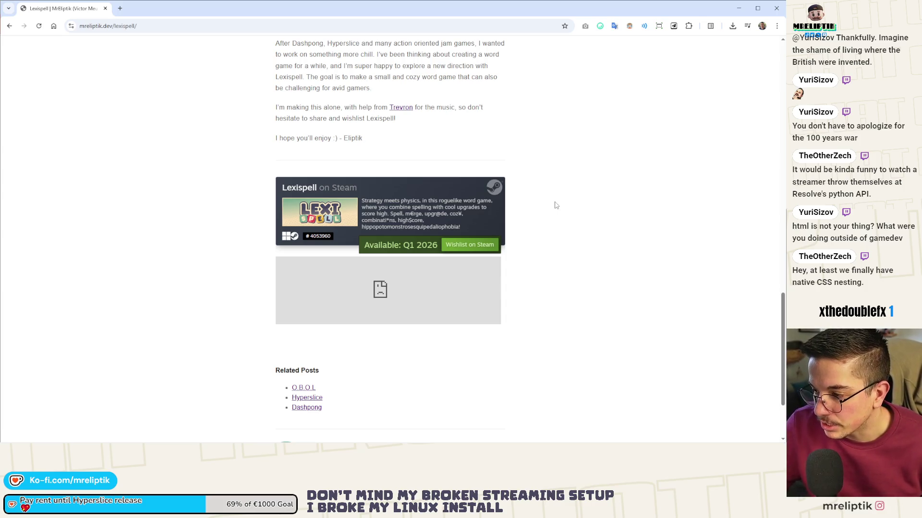
{"action": "scroll", "coordinate": [538, 288], "scroll_direction": "down", "scroll_amount": 3}
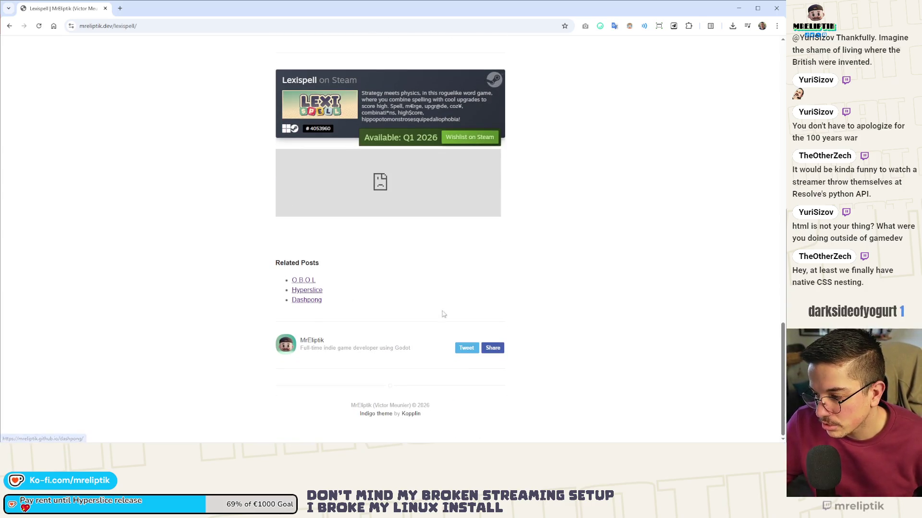
{"action": "scroll", "coordinate": [443, 314], "scroll_direction": "up", "scroll_amount": 20}
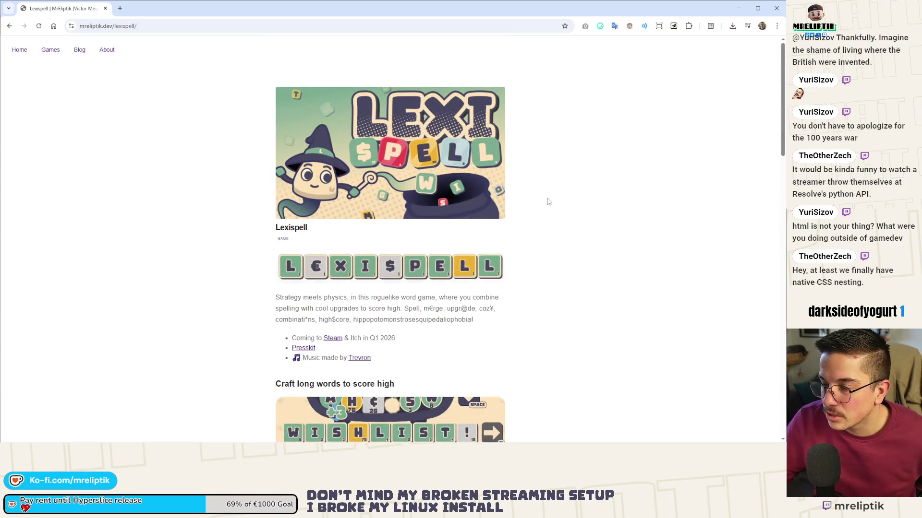
Step: Look over the site's About page and then its Games page
{"action": "left_click", "coordinate": [104, 49]}
{"action": "scroll", "coordinate": [394, 212], "scroll_direction": "down", "scroll_amount": 5}
{"action": "scroll", "coordinate": [381, 223], "scroll_direction": "up", "scroll_amount": 5}
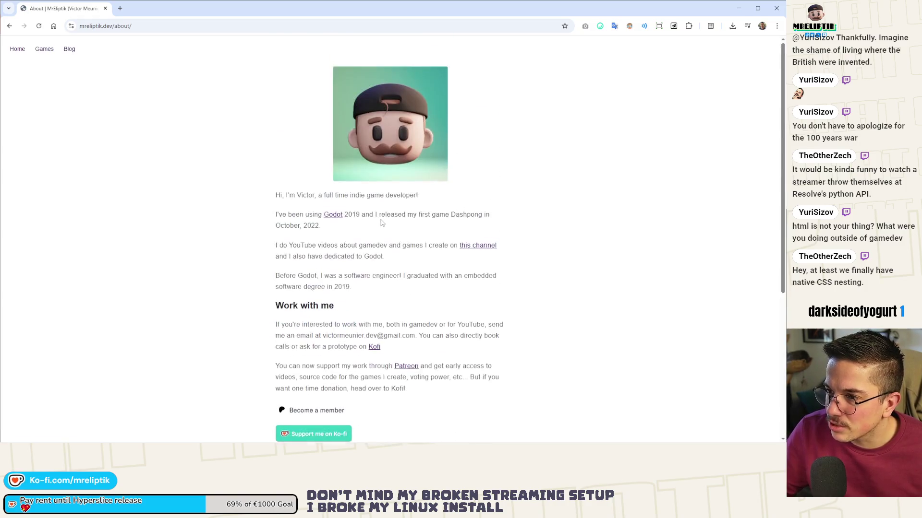
{"action": "left_click", "coordinate": [45, 49]}
{"action": "scroll", "coordinate": [482, 76], "scroll_direction": "down", "scroll_amount": 3}
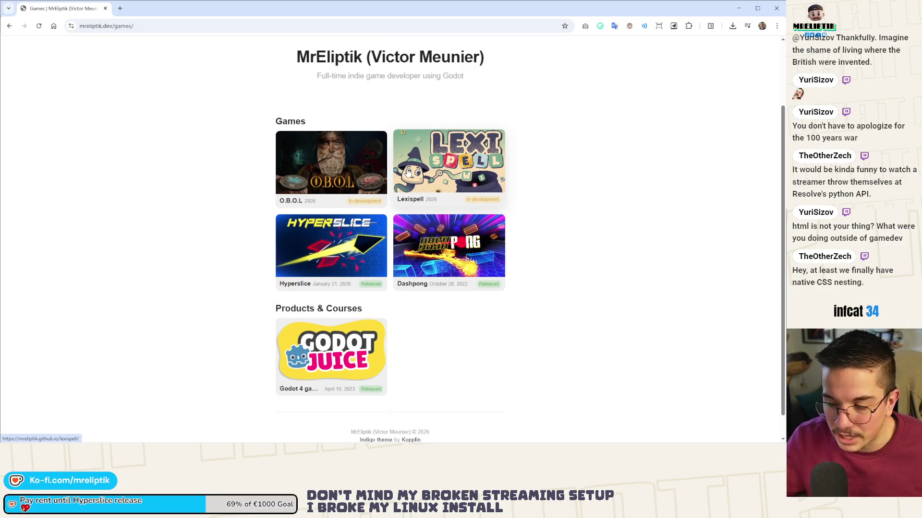
{"action": "scroll", "coordinate": [194, 194], "scroll_direction": "up", "scroll_amount": 3}
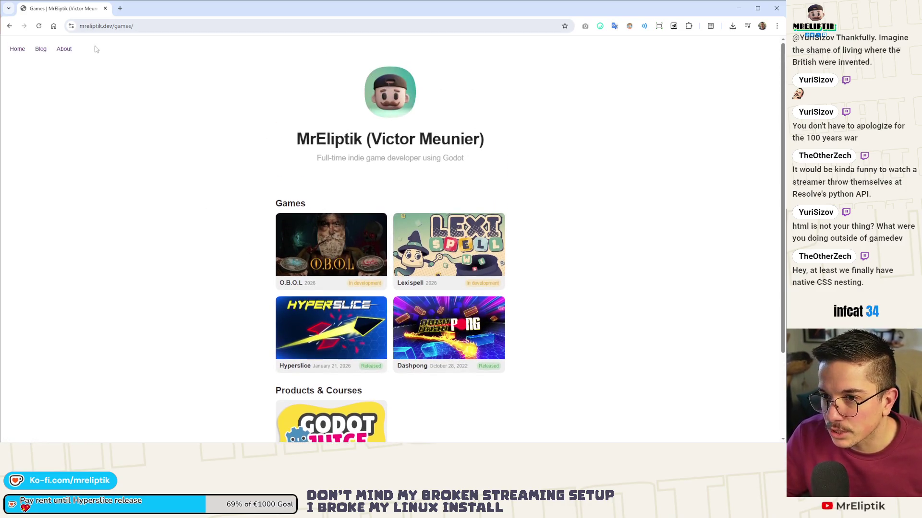
Step: Browse the blog post list down to 'Initial commit: Hello world!' and select the address bar
{"action": "left_click", "coordinate": [41, 50]}
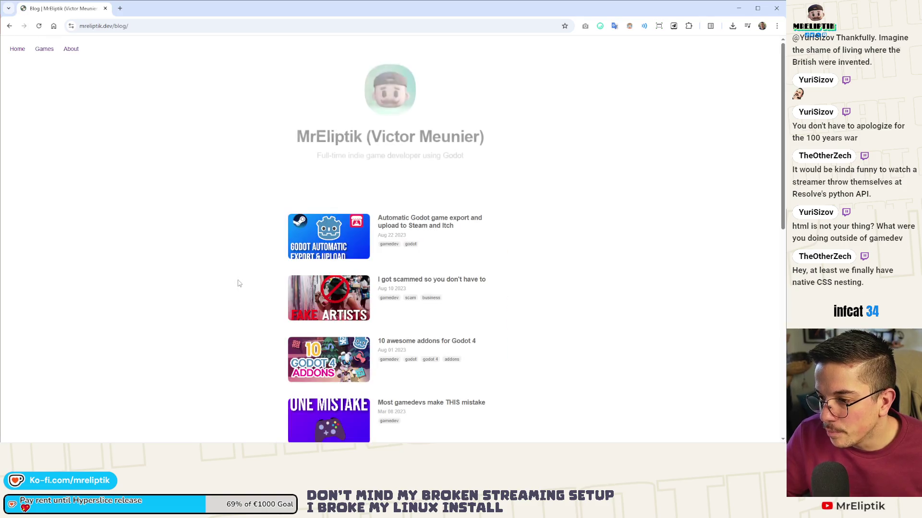
{"action": "scroll", "coordinate": [590, 148], "scroll_direction": "down", "scroll_amount": 3}
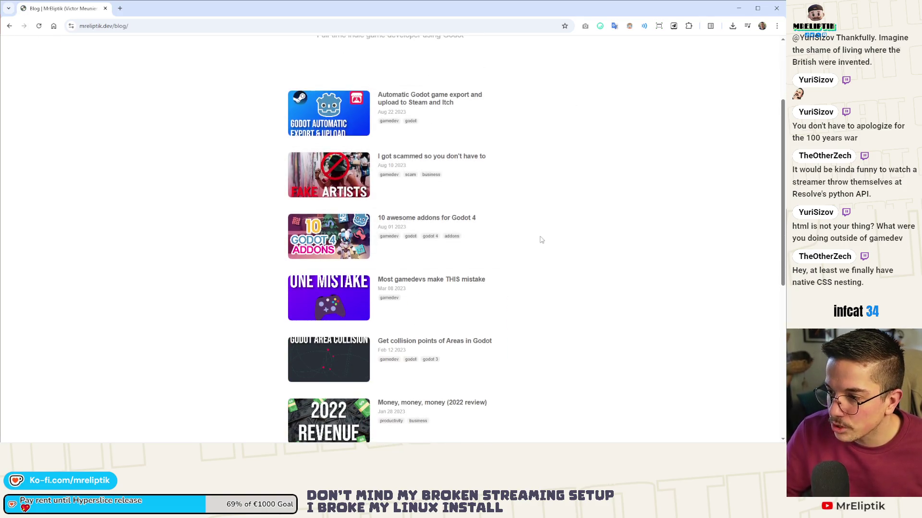
{"action": "scroll", "coordinate": [538, 229], "scroll_direction": "up", "scroll_amount": 3}
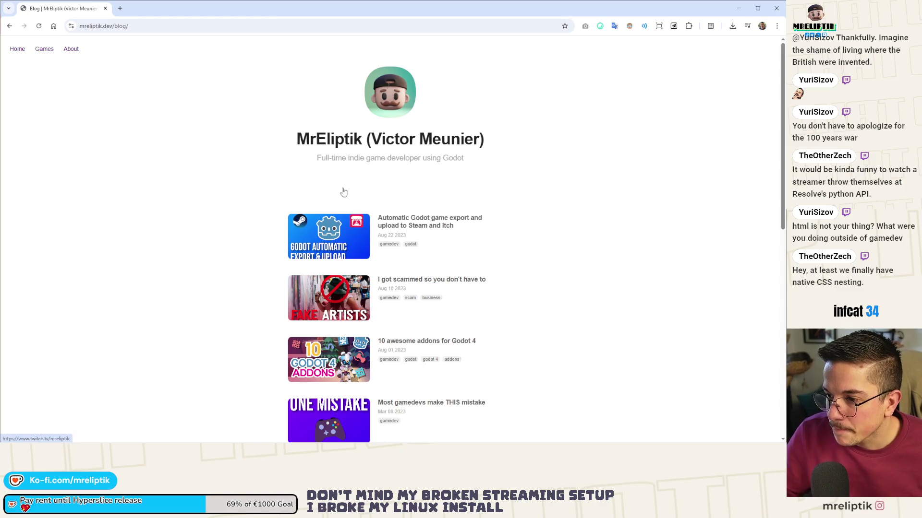
{"action": "scroll", "coordinate": [341, 192], "scroll_direction": "down", "scroll_amount": 2}
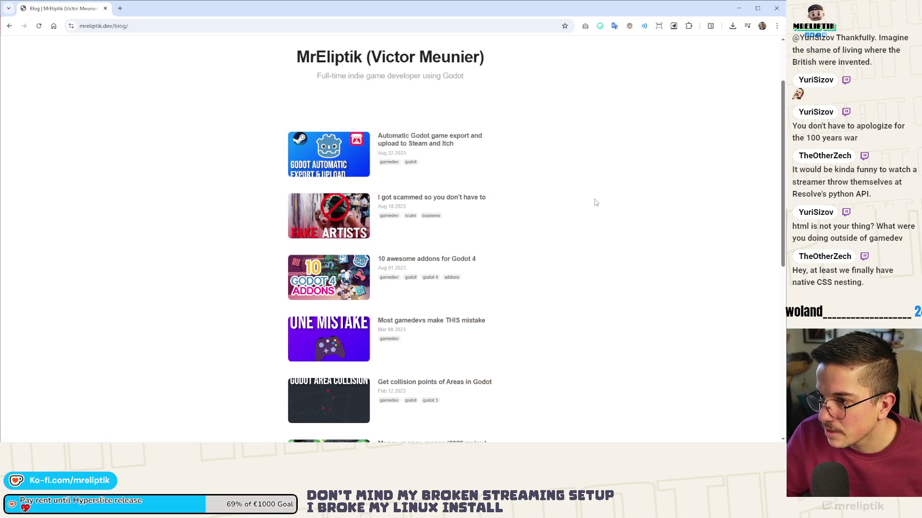
{"action": "scroll", "coordinate": [360, 188], "scroll_direction": "up", "scroll_amount": 2}
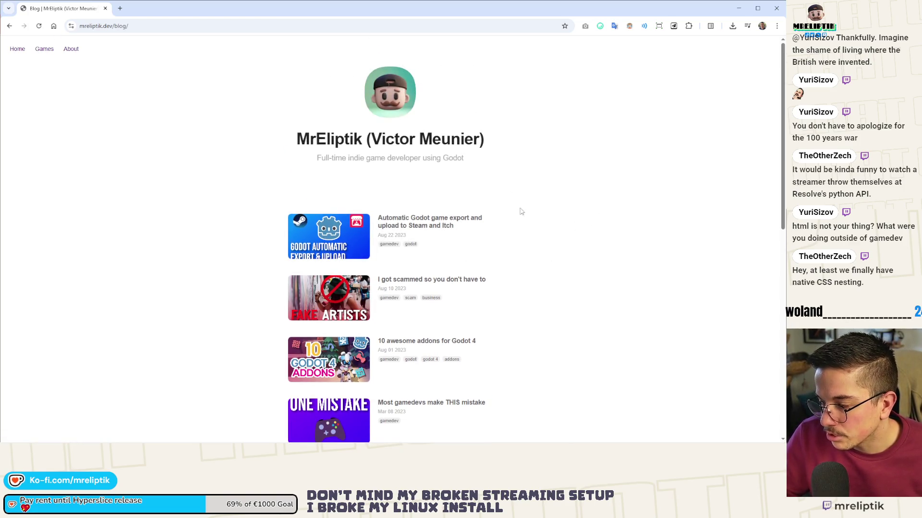
{"action": "scroll", "coordinate": [547, 240], "scroll_direction": "down", "scroll_amount": 10}
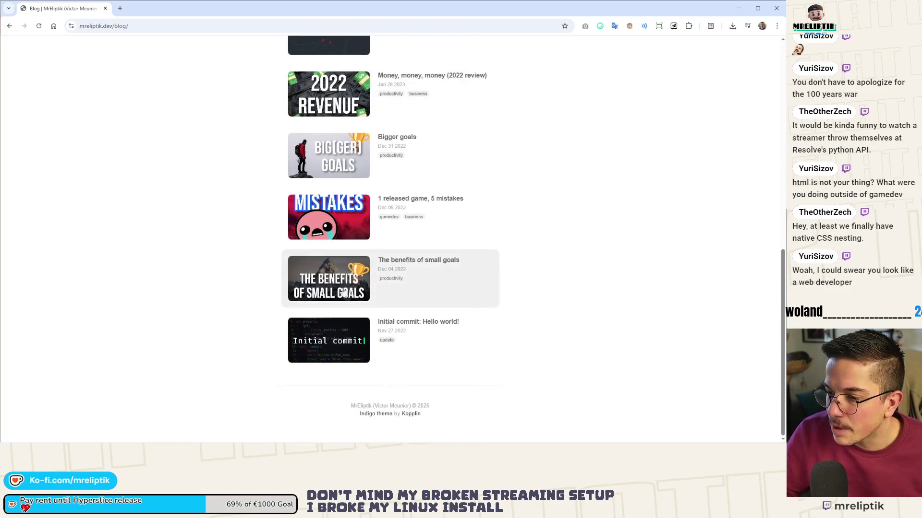
{"action": "scroll", "coordinate": [344, 294], "scroll_direction": "up", "scroll_amount": 10}
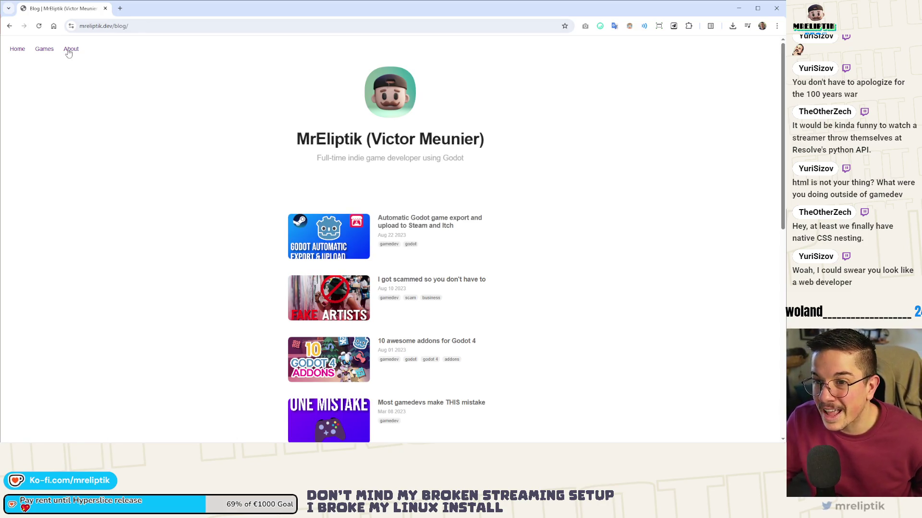
{"action": "left_click", "coordinate": [149, 26]}
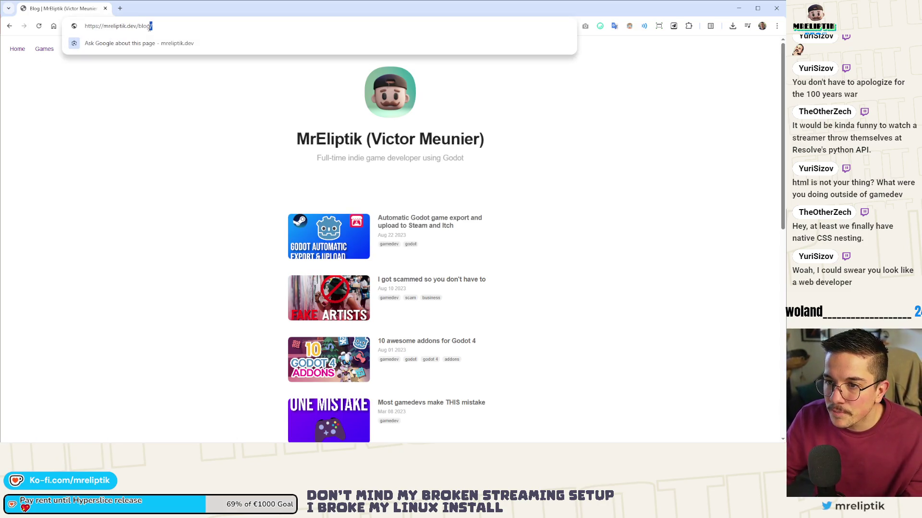
Step: Change the address to the site's links page and load it
{"action": "key", "text": "BackSpace"}
{"action": "key", "text": "BackSpace"}
{"action": "key", "text": "BackSpace"}
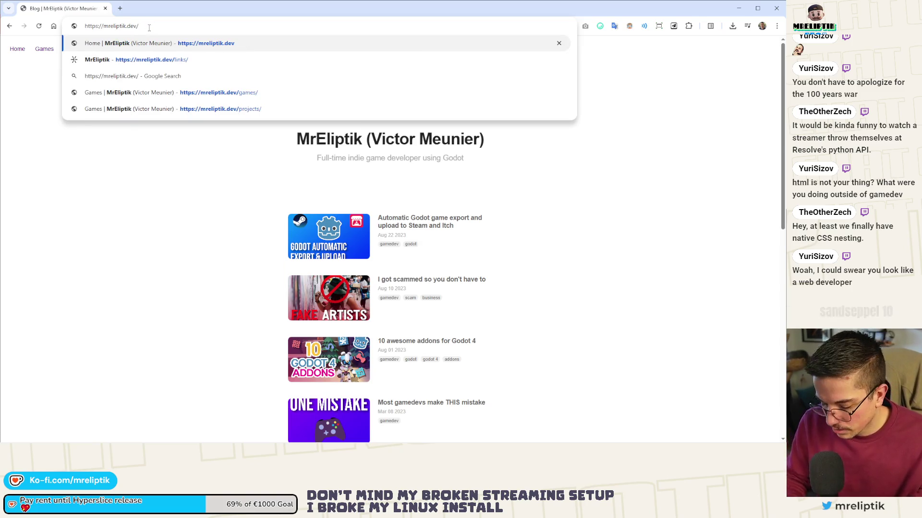
{"action": "type", "text": "links"}
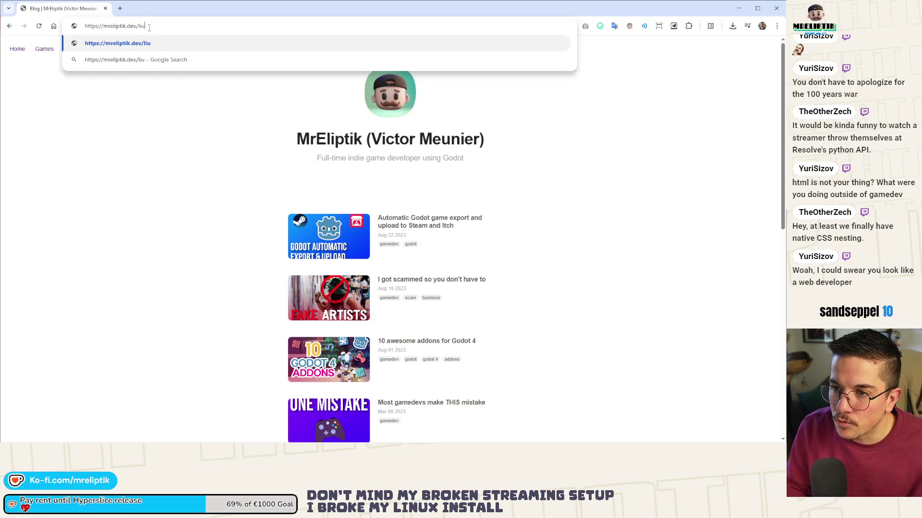
{"action": "key", "text": "Return"}
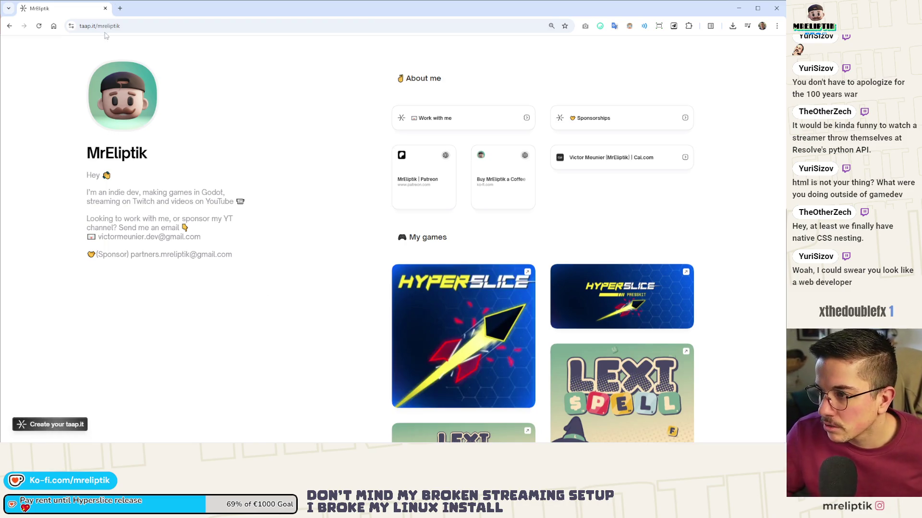
Step: Scroll the taap.it link page back to the About me section, then close it
{"action": "scroll", "coordinate": [187, 120], "scroll_direction": "down", "scroll_amount": 2}
{"action": "scroll", "coordinate": [187, 121], "scroll_direction": "down", "scroll_amount": 10}
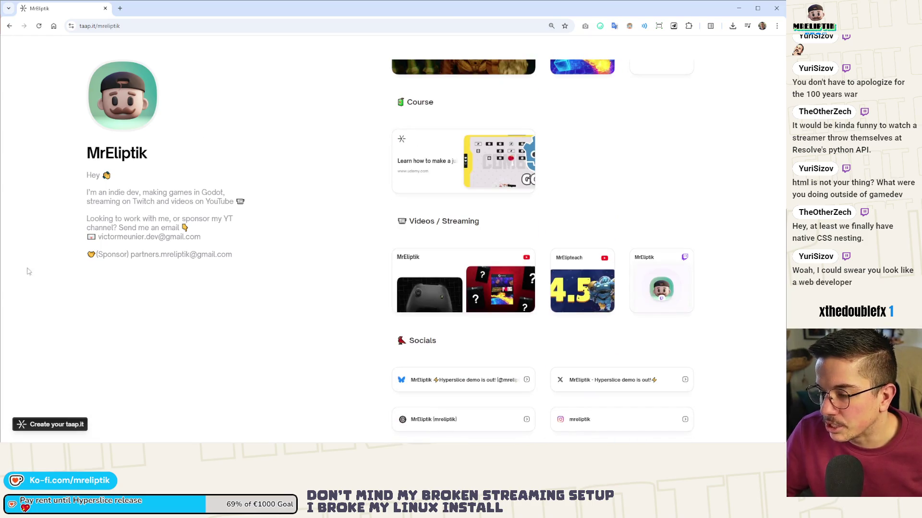
{"action": "scroll", "coordinate": [386, 284], "scroll_direction": "up", "scroll_amount": 5}
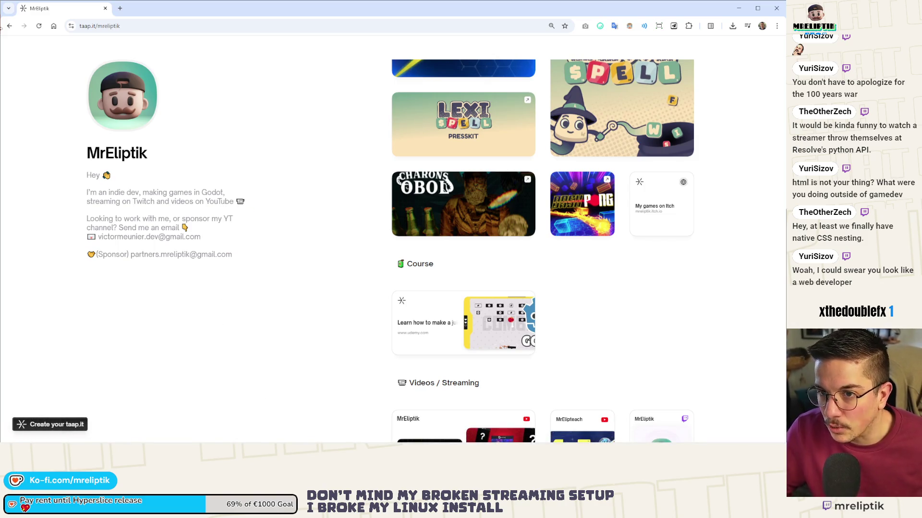
{"action": "scroll", "coordinate": [543, 249], "scroll_direction": "up", "scroll_amount": 6}
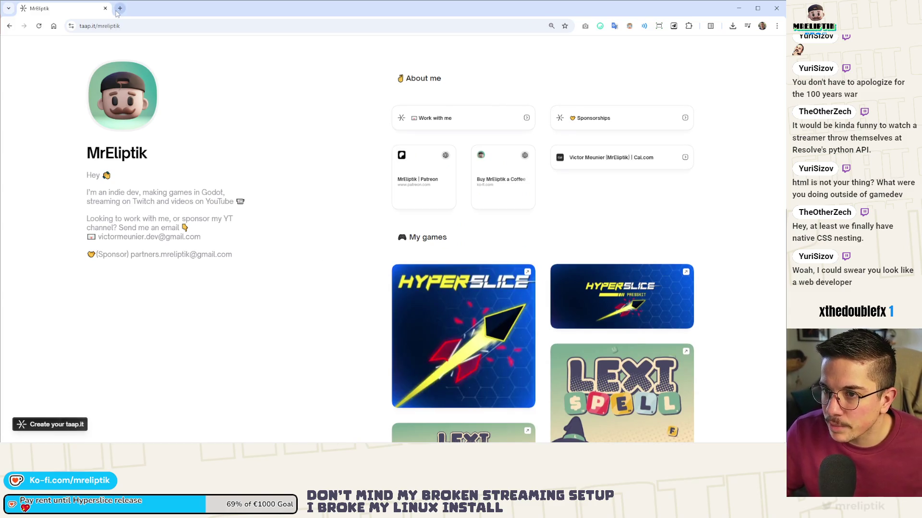
{"action": "left_click", "coordinate": [105, 8]}
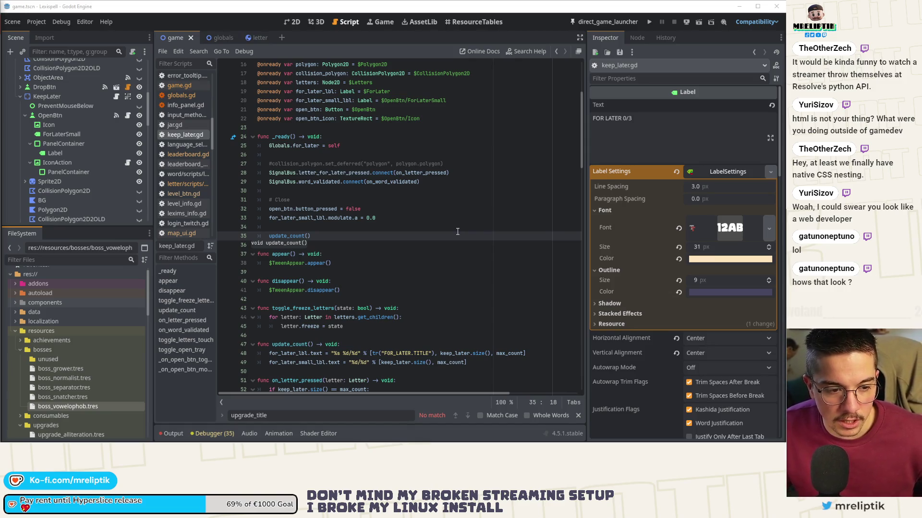
Step: Dismiss the line-36 hint, collapse bosses and expand consumables, then switch to the localization sheet
{"action": "mouse_move", "coordinate": [391, 442]}
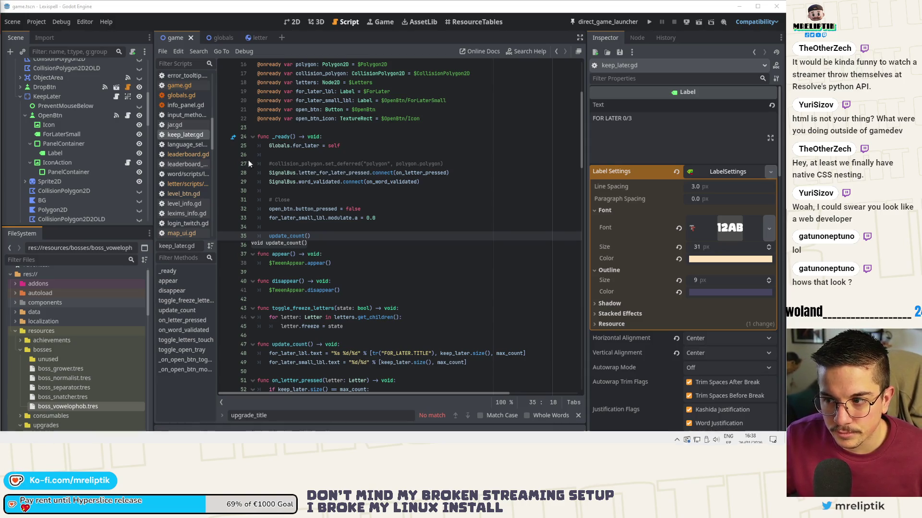
{"action": "left_click", "coordinate": [330, 244]}
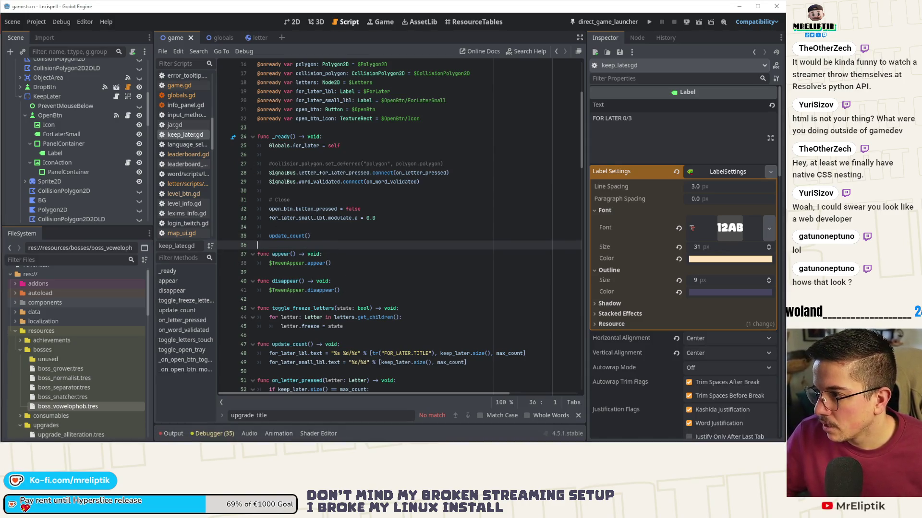
{"action": "left_click", "coordinate": [19, 350]}
{"action": "left_click", "coordinate": [21, 361]}
{"action": "scroll", "coordinate": [27, 355], "scroll_direction": "down", "scroll_amount": 5}
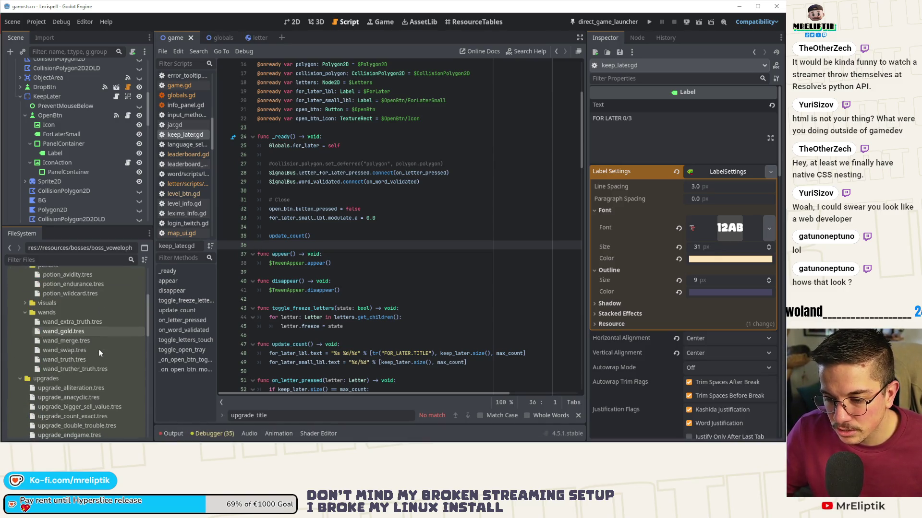
{"action": "scroll", "coordinate": [103, 356], "scroll_direction": "up", "scroll_amount": 1}
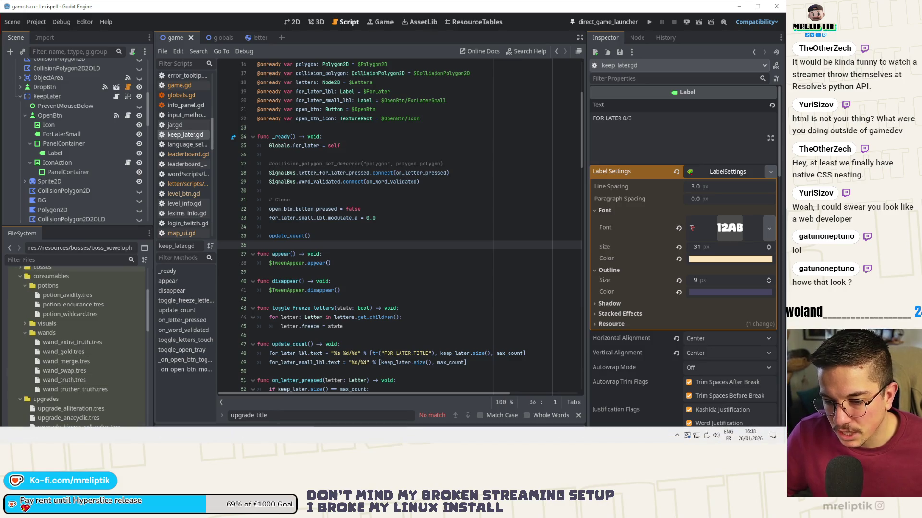
{"action": "key", "text": "alt+Tab"}
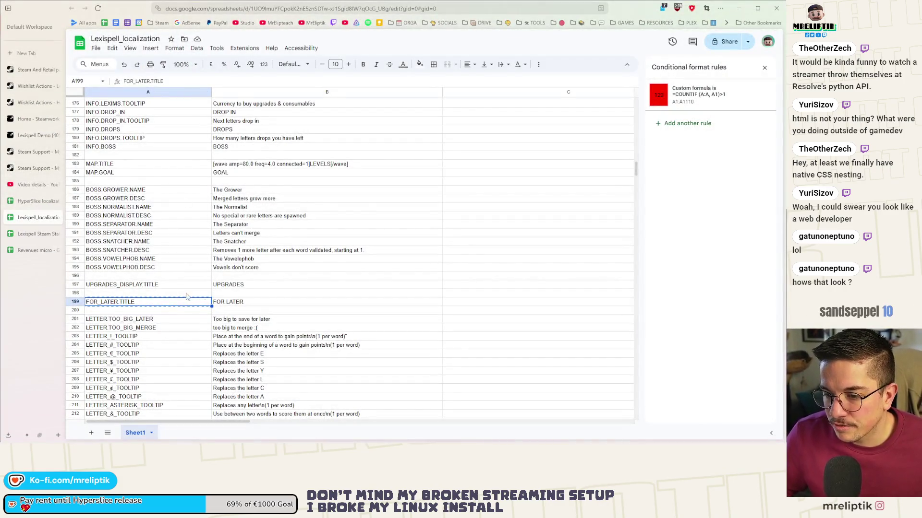
Step: Type the key prefix CONSUMABLE into cell A221, then return to Godot
{"action": "scroll", "coordinate": [187, 297], "scroll_direction": "down", "scroll_amount": 10}
{"action": "scroll", "coordinate": [122, 263], "scroll_direction": "up", "scroll_amount": 5}
{"action": "left_click", "coordinate": [113, 309]}
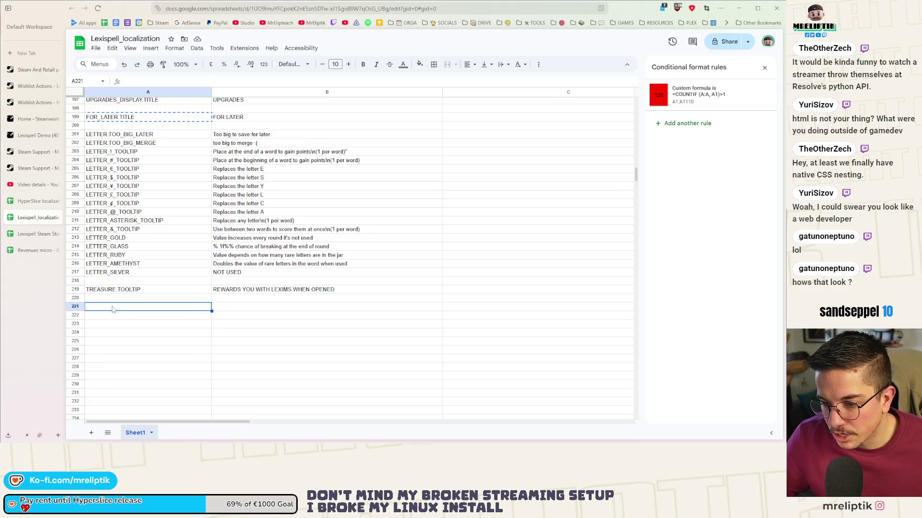
{"action": "type", "text": "CON"}
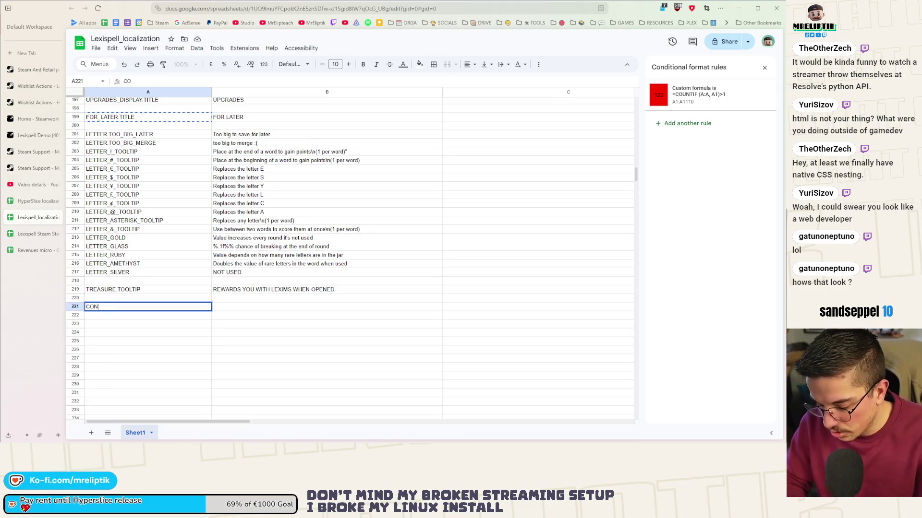
{"action": "type", "text": "SUMABLE."}
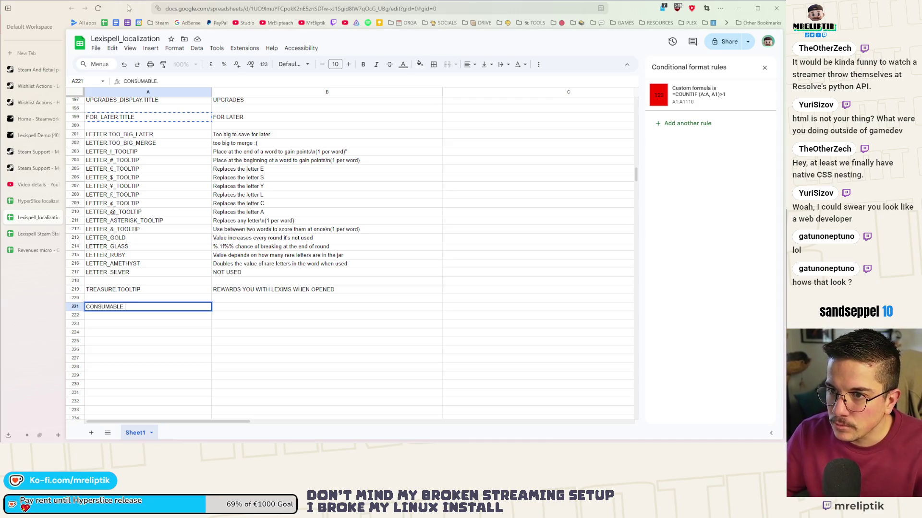
{"action": "key", "text": "alt+Tab"}
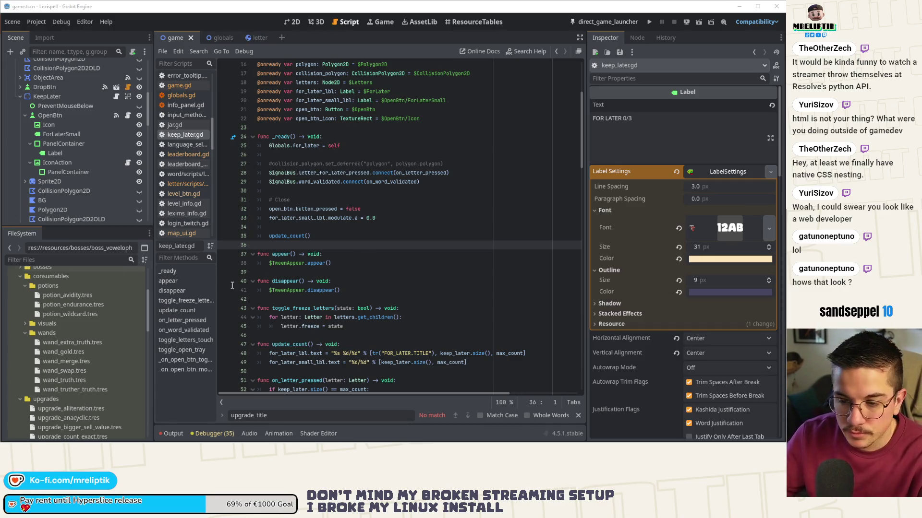
Step: Scroll the nocodb README through Docker with PG, Auto-upstall and Other Methods to Screenshots
{"action": "key", "text": "alt+Tab"}
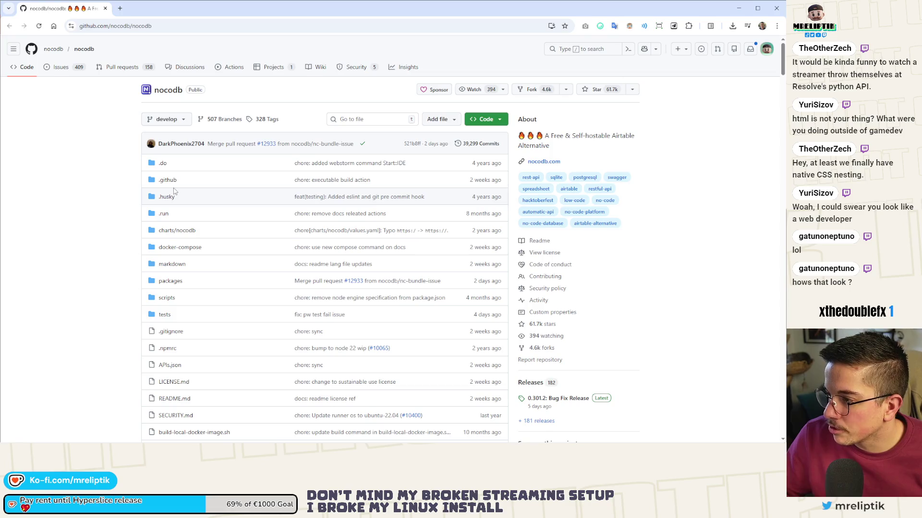
{"action": "scroll", "coordinate": [116, 225], "scroll_direction": "down", "scroll_amount": 15}
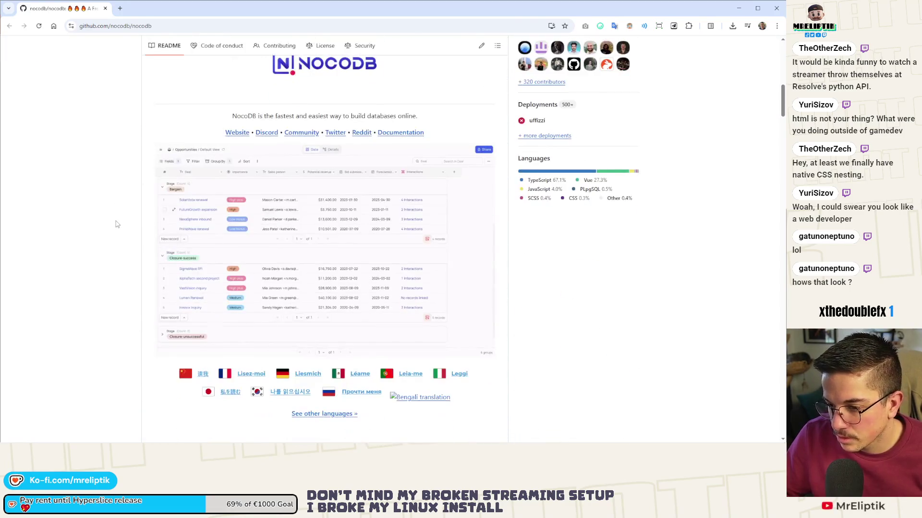
{"action": "scroll", "coordinate": [117, 225], "scroll_direction": "down", "scroll_amount": 8}
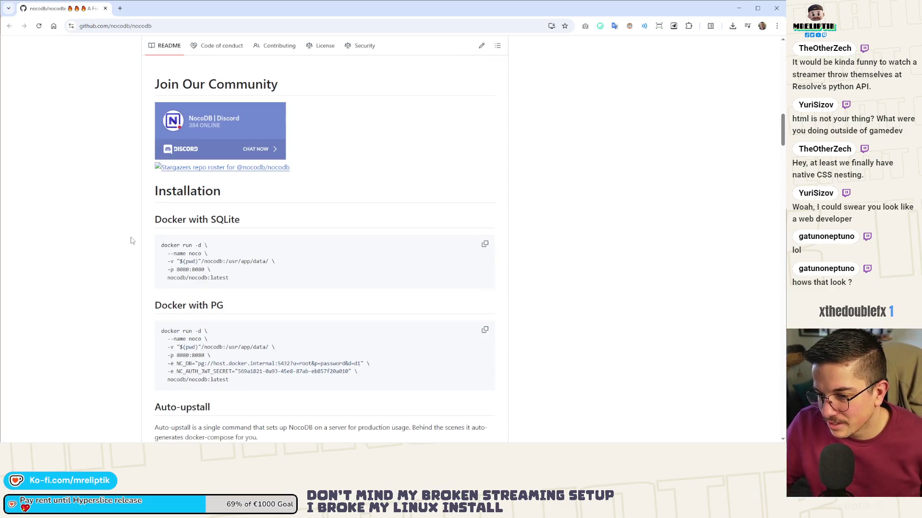
{"action": "scroll", "coordinate": [131, 240], "scroll_direction": "down", "scroll_amount": 3}
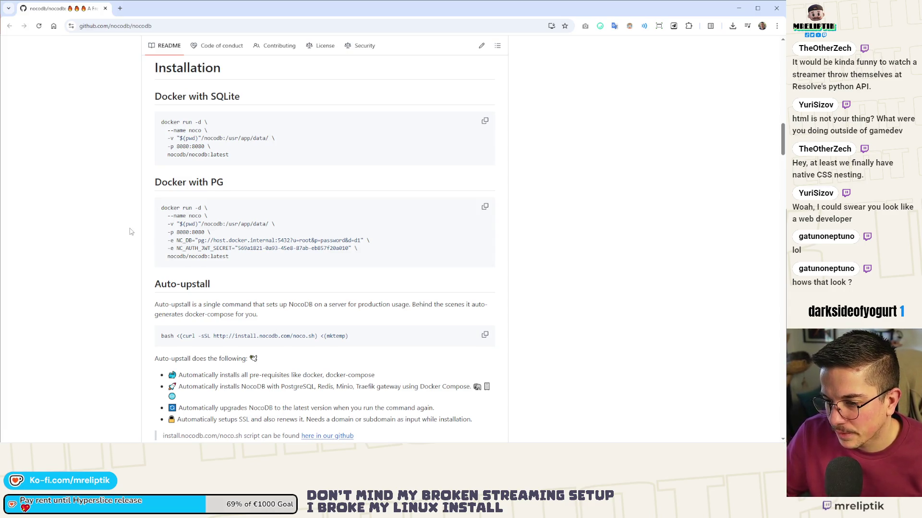
{"action": "scroll", "coordinate": [129, 232], "scroll_direction": "down", "scroll_amount": 3}
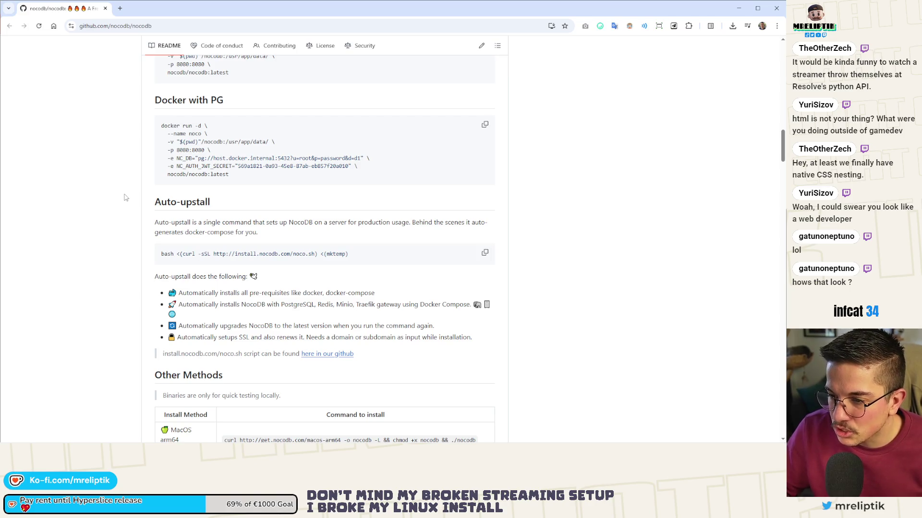
{"action": "scroll", "coordinate": [125, 197], "scroll_direction": "down", "scroll_amount": 5}
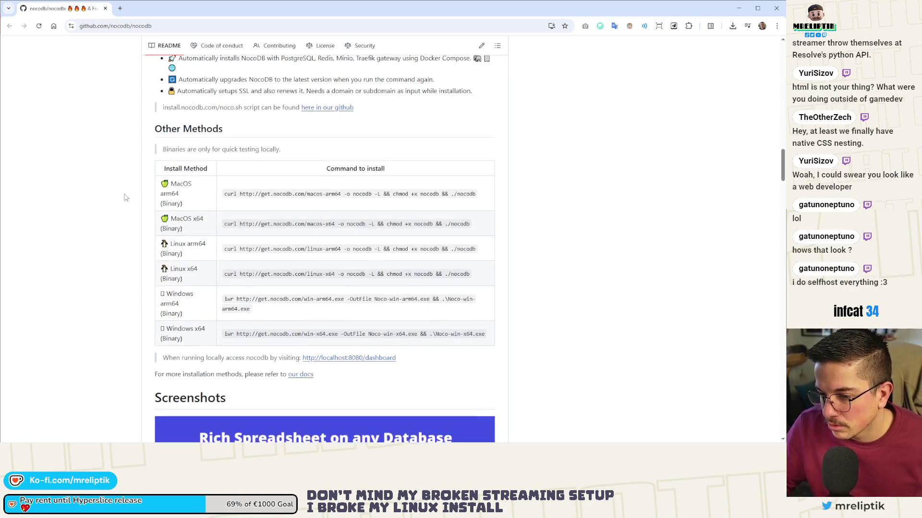
{"action": "scroll", "coordinate": [124, 198], "scroll_direction": "down", "scroll_amount": 6}
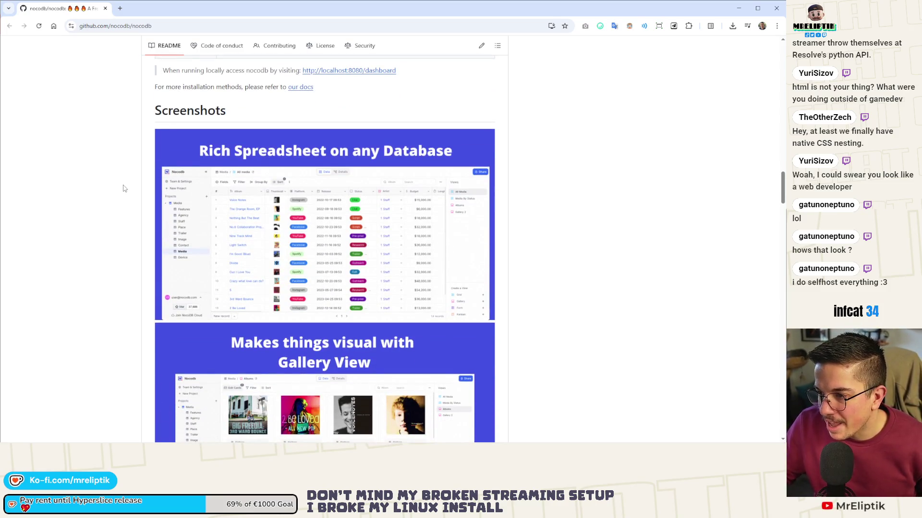
Step: Scroll the nocodb README down through Contributors, then switch back to Godot
{"action": "scroll", "coordinate": [123, 188], "scroll_direction": "down", "scroll_amount": 3}
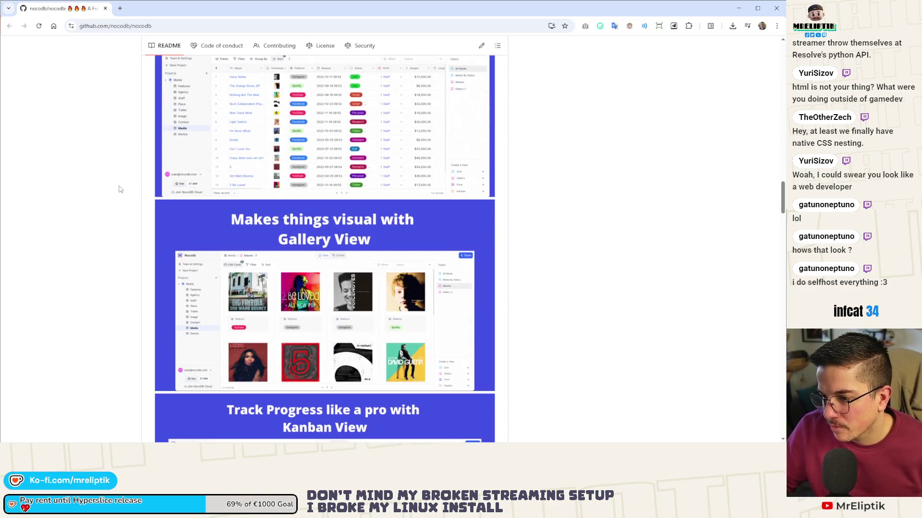
{"action": "scroll", "coordinate": [138, 156], "scroll_direction": "down", "scroll_amount": 2}
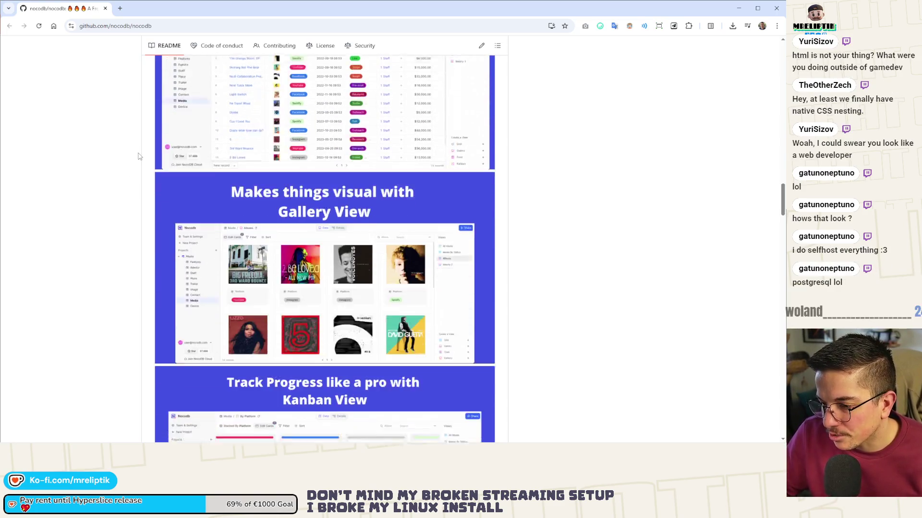
{"action": "scroll", "coordinate": [138, 156], "scroll_direction": "down", "scroll_amount": 5}
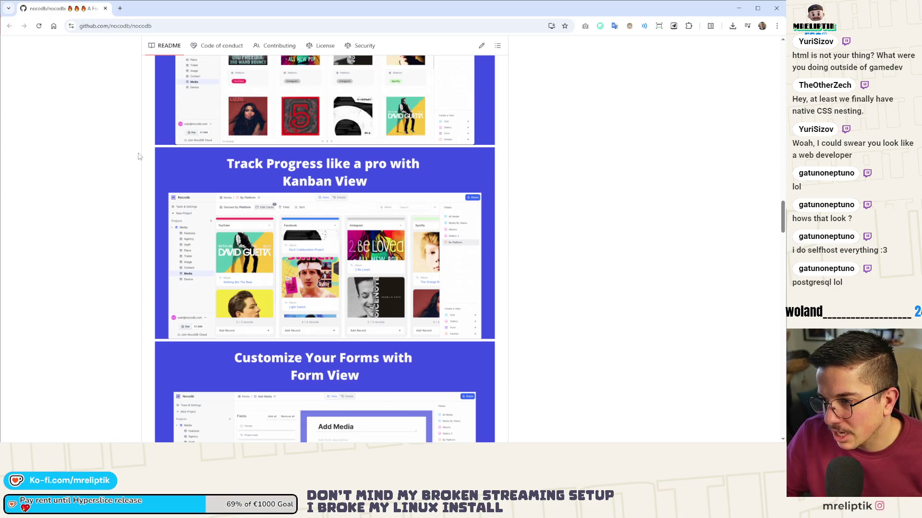
{"action": "scroll", "coordinate": [139, 156], "scroll_direction": "down", "scroll_amount": 3}
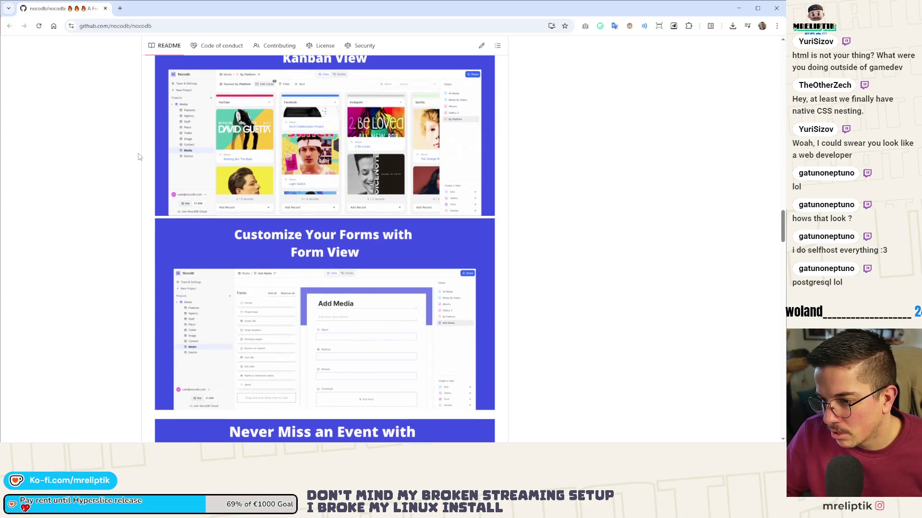
{"action": "scroll", "coordinate": [139, 159], "scroll_direction": "down", "scroll_amount": 5}
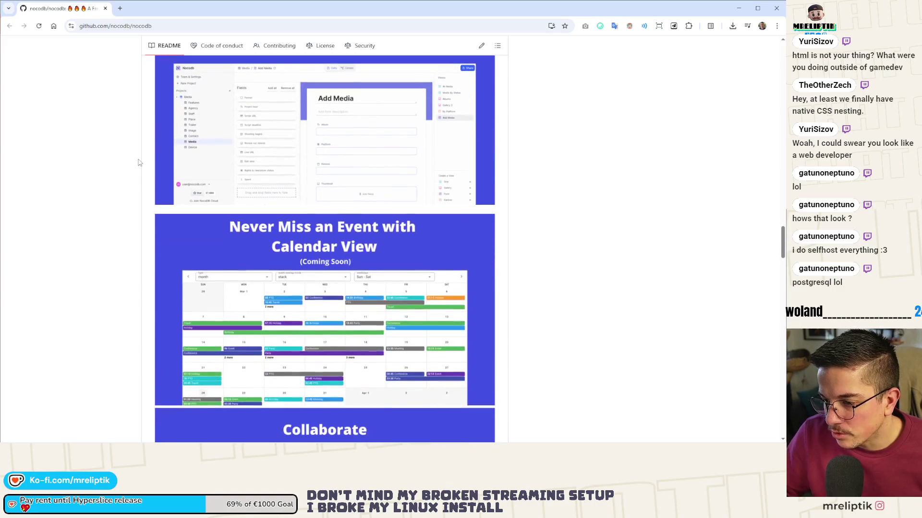
{"action": "scroll", "coordinate": [139, 162], "scroll_direction": "down", "scroll_amount": 5}
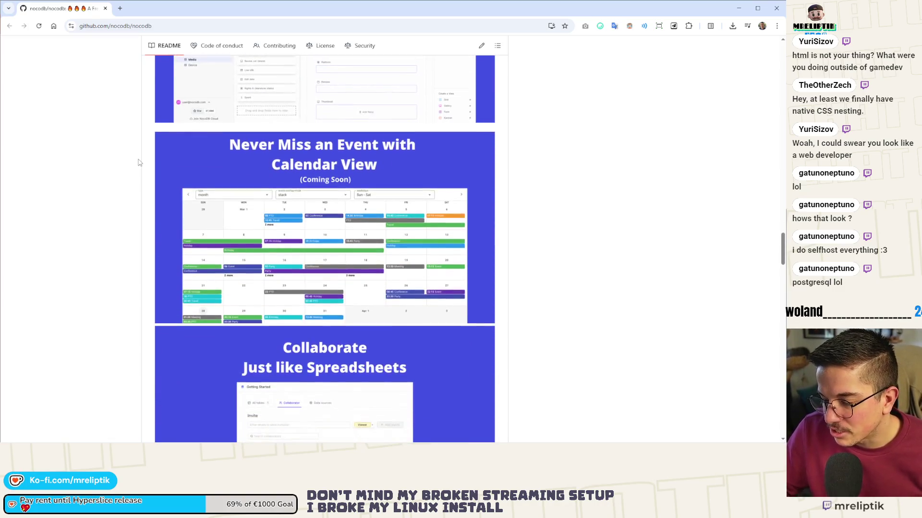
{"action": "scroll", "coordinate": [139, 163], "scroll_direction": "down", "scroll_amount": 3}
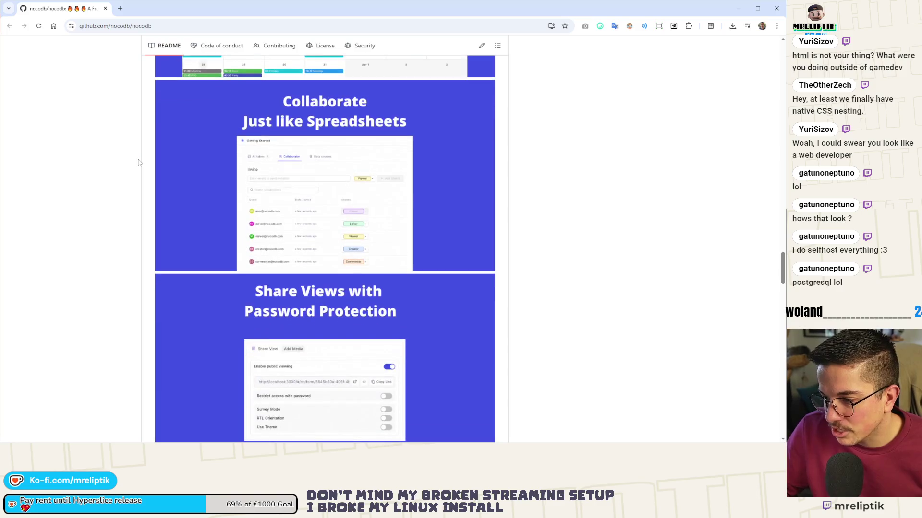
{"action": "scroll", "coordinate": [138, 163], "scroll_direction": "down", "scroll_amount": 3}
{"action": "scroll", "coordinate": [139, 163], "scroll_direction": "down", "scroll_amount": 5}
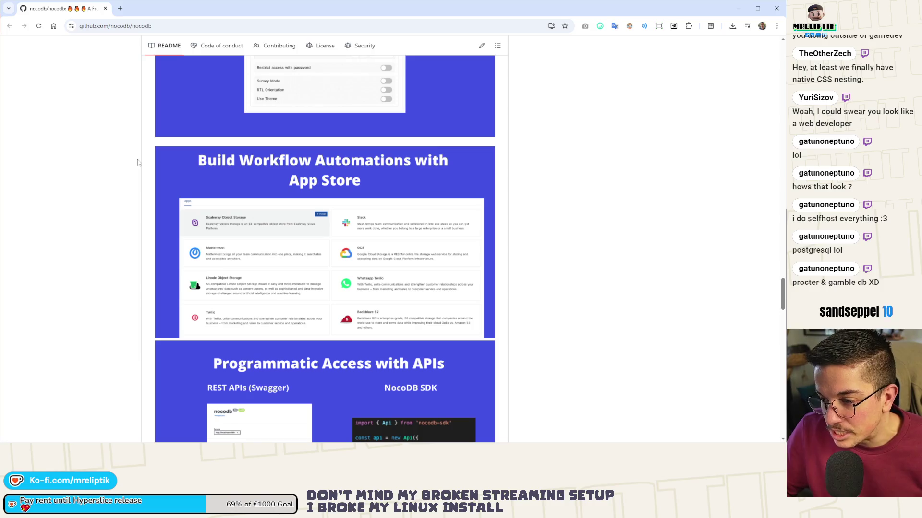
{"action": "scroll", "coordinate": [139, 162], "scroll_direction": "down", "scroll_amount": 3}
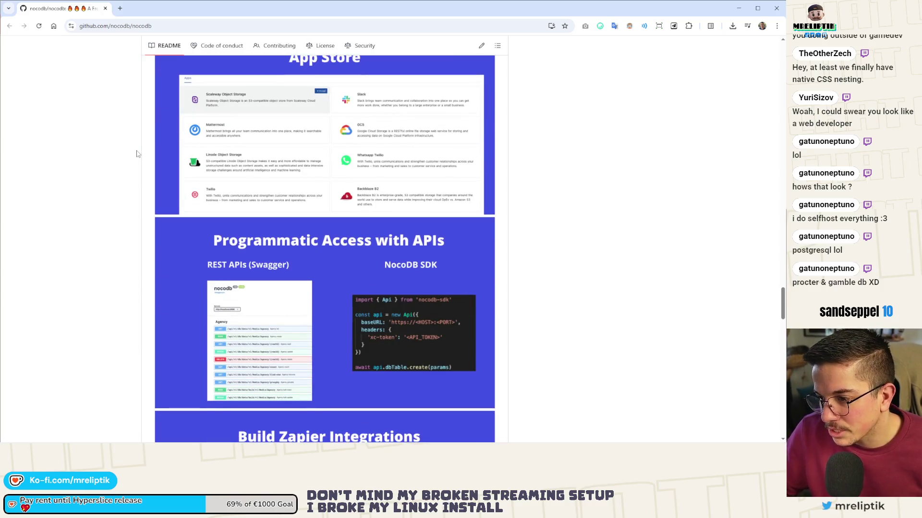
{"action": "scroll", "coordinate": [147, 162], "scroll_direction": "down", "scroll_amount": 6}
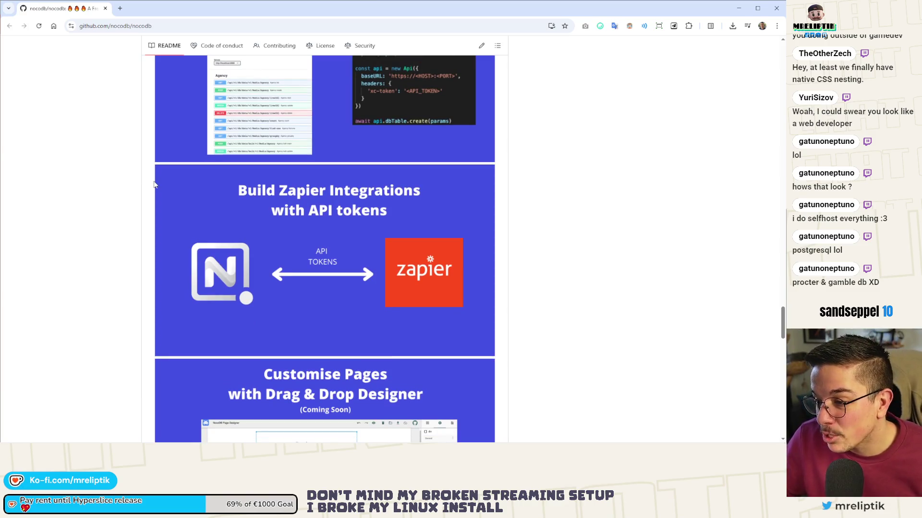
{"action": "scroll", "coordinate": [154, 185], "scroll_direction": "down", "scroll_amount": 12}
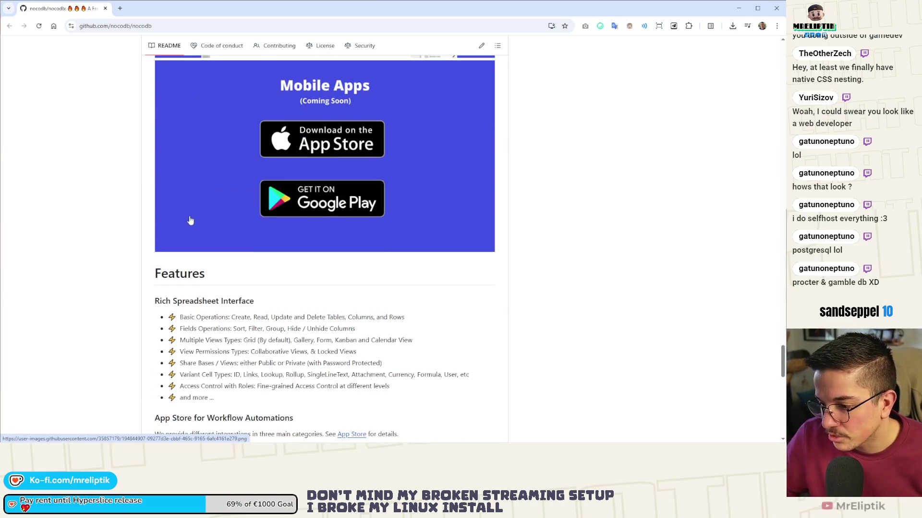
{"action": "scroll", "coordinate": [134, 227], "scroll_direction": "down", "scroll_amount": 5}
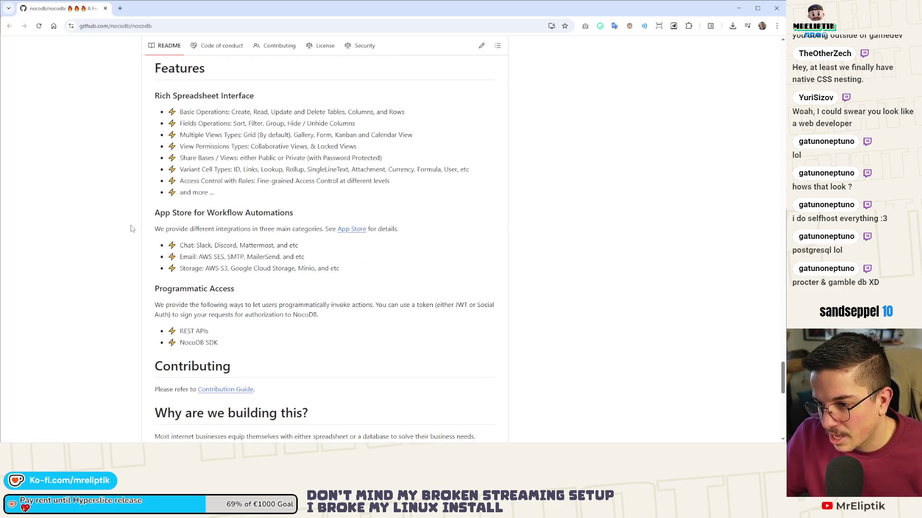
{"action": "scroll", "coordinate": [131, 228], "scroll_direction": "down", "scroll_amount": 10}
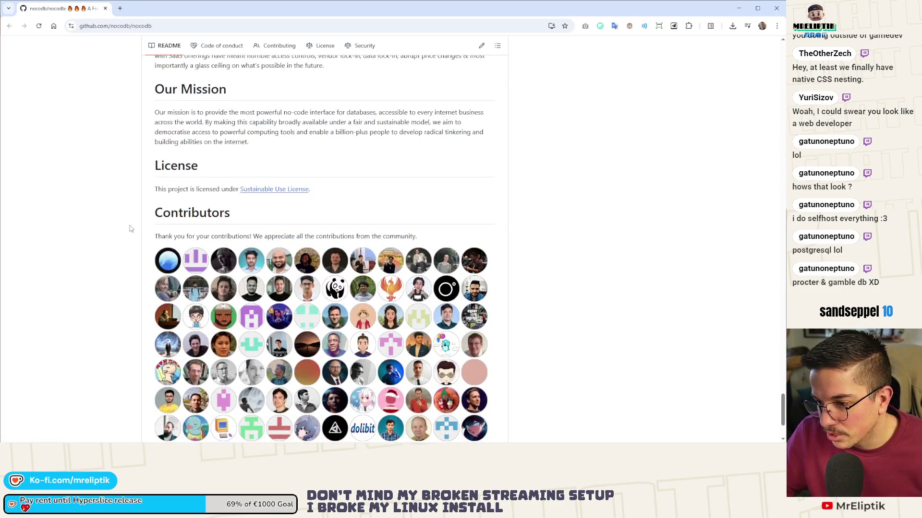
{"action": "scroll", "coordinate": [129, 229], "scroll_direction": "down", "scroll_amount": 3}
{"action": "scroll", "coordinate": [128, 227], "scroll_direction": "up", "scroll_amount": 13}
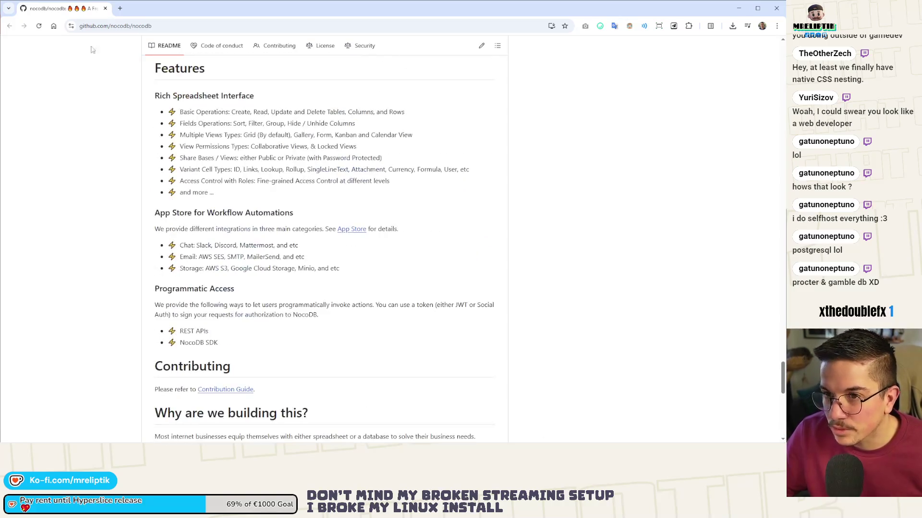
{"action": "key", "text": "alt+Tab"}
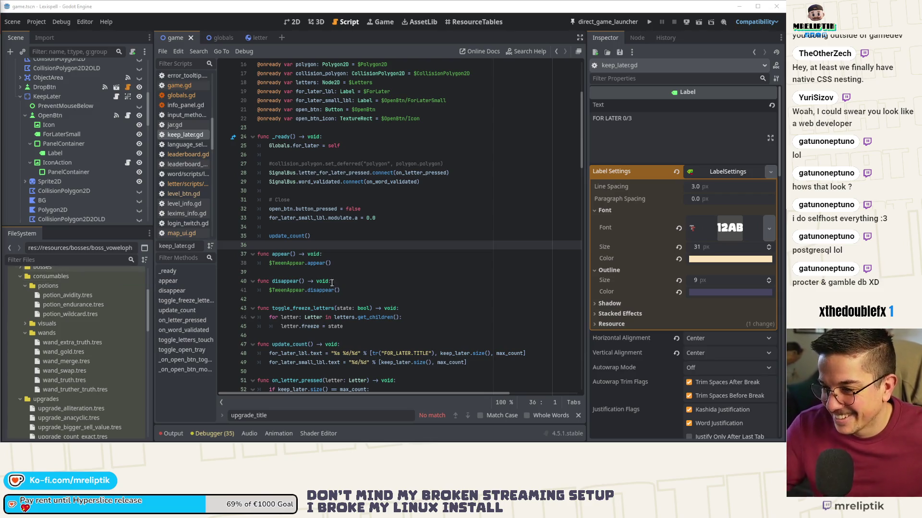
Step: Load potion_avidity.tres into the Inspector and widen the Inspector panel
{"action": "left_click", "coordinate": [350, 239]}
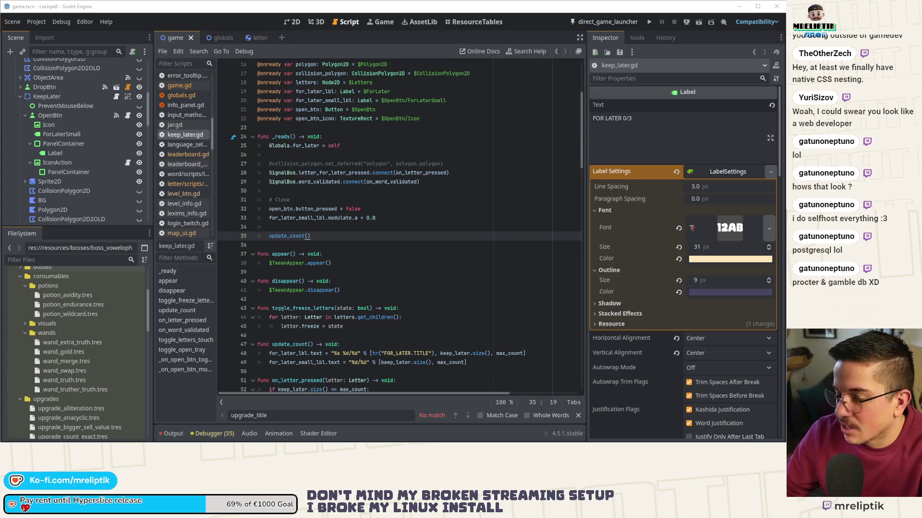
{"action": "left_click", "coordinate": [67, 295]}
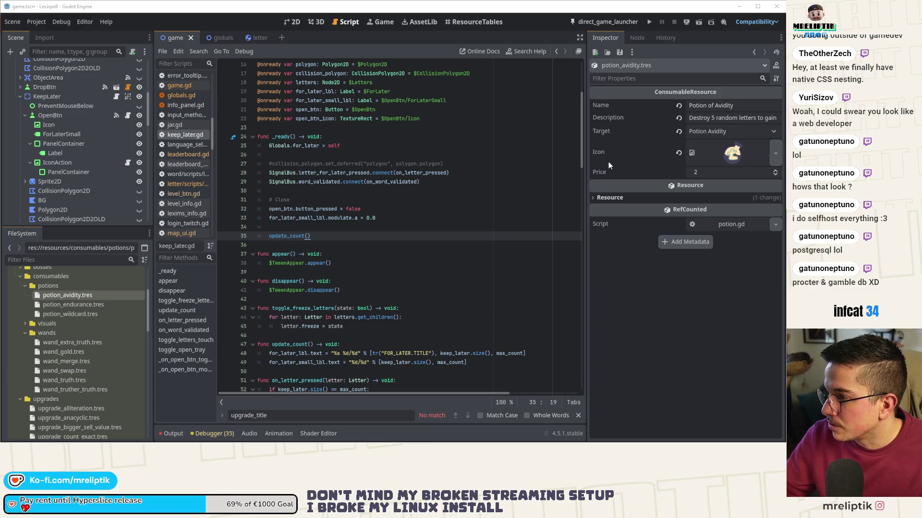
{"action": "left_click_drag", "start_coordinate": [585, 156], "coordinate": [484, 168]}
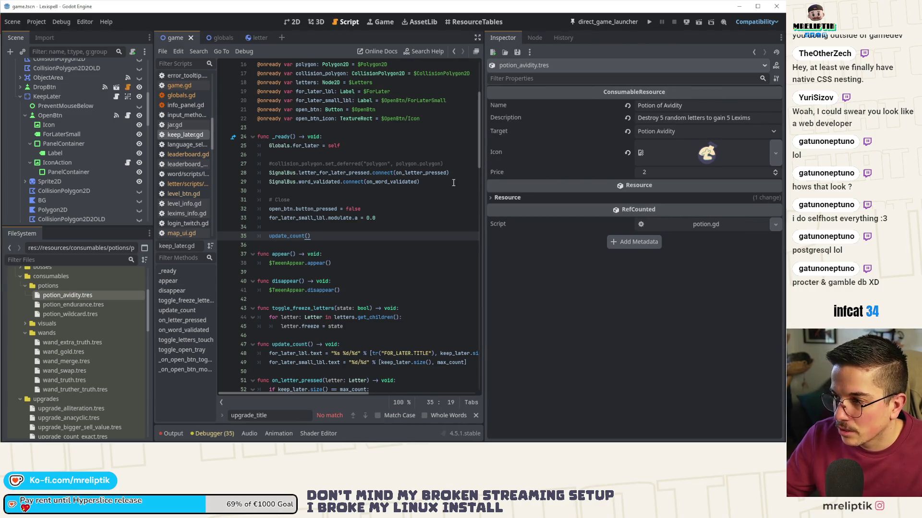
Step: Move the Inspector dock to the left slot using Dock Position
{"action": "scroll", "coordinate": [141, 138], "scroll_direction": "up", "scroll_amount": 2}
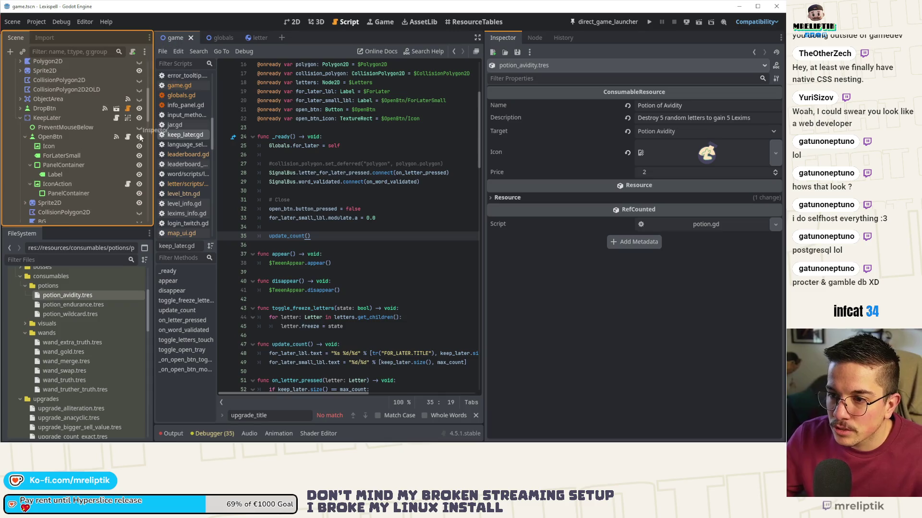
{"action": "mouse_move", "coordinate": [141, 137]}
{"action": "left_mouse_down"}
{"action": "mouse_move", "coordinate": [77, 226]}
{"action": "mouse_move", "coordinate": [508, 41]}
{"action": "mouse_move", "coordinate": [560, 41]}
{"action": "left_mouse_up"}
{"action": "left_click", "coordinate": [780, 37]}
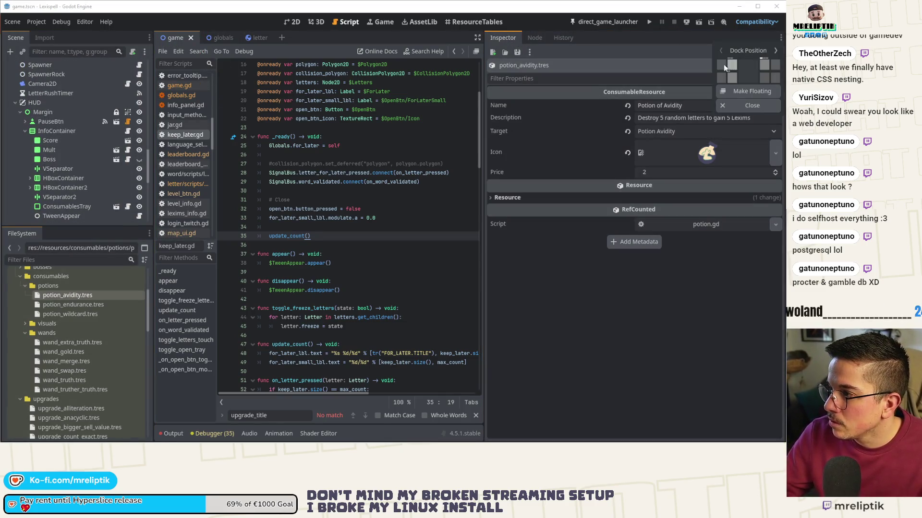
{"action": "left_click", "coordinate": [724, 64]}
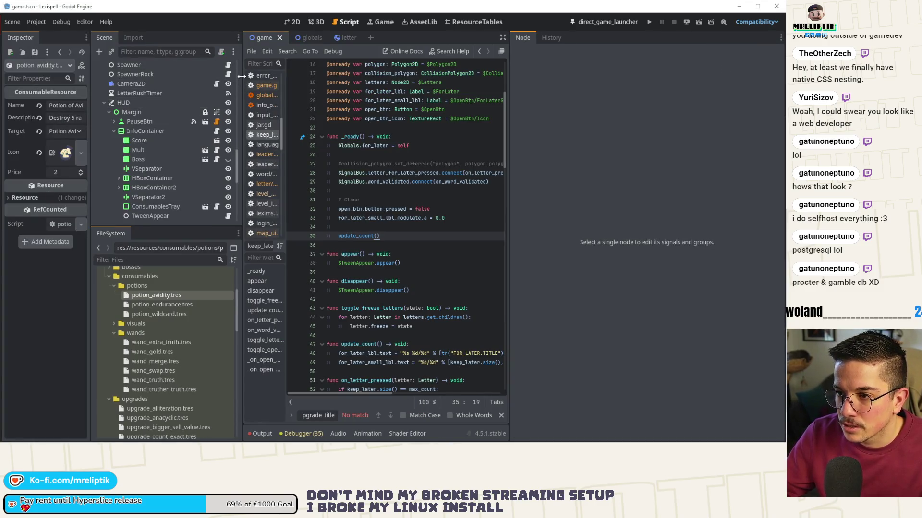
Step: Resize the Scene, FileSystem and Inspector docks so the potion's properties are readable
{"action": "left_click_drag", "start_coordinate": [241, 76], "coordinate": [325, 77]}
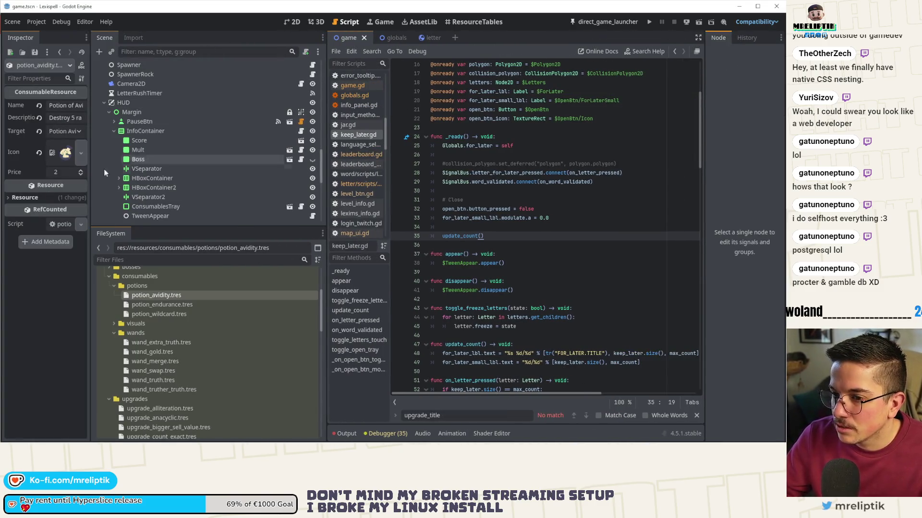
{"action": "left_click_drag", "start_coordinate": [90, 192], "coordinate": [224, 207]}
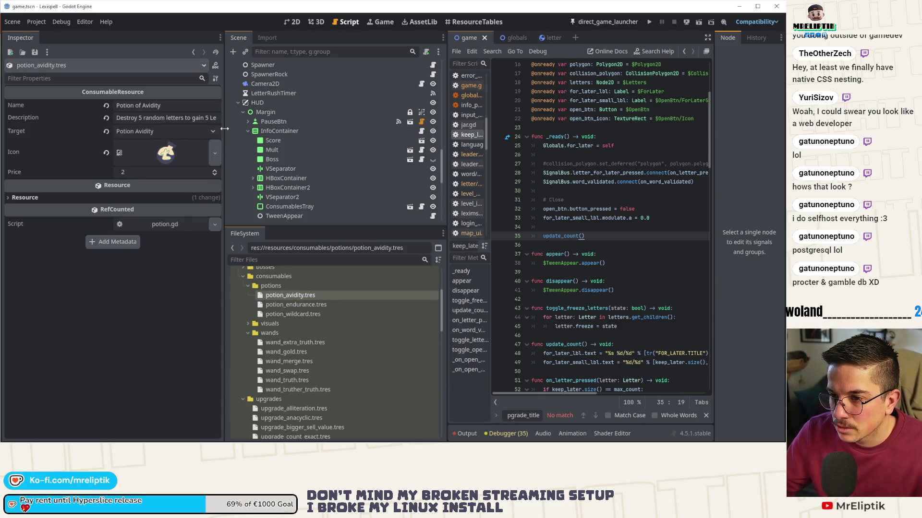
{"action": "mouse_move", "coordinate": [224, 128]}
{"action": "left_mouse_down"}
{"action": "mouse_move", "coordinate": [336, 141]}
{"action": "mouse_move", "coordinate": [153, 149]}
{"action": "mouse_move", "coordinate": [379, 164]}
{"action": "mouse_move", "coordinate": [175, 182]}
{"action": "mouse_move", "coordinate": [357, 197]}
{"action": "mouse_move", "coordinate": [192, 201]}
{"action": "mouse_move", "coordinate": [287, 206]}
{"action": "mouse_move", "coordinate": [376, 202]}
{"action": "mouse_move", "coordinate": [282, 198]}
{"action": "mouse_move", "coordinate": [389, 196]}
{"action": "mouse_move", "coordinate": [283, 195]}
{"action": "mouse_move", "coordinate": [342, 197]}
{"action": "mouse_move", "coordinate": [317, 197]}
{"action": "left_mouse_up"}
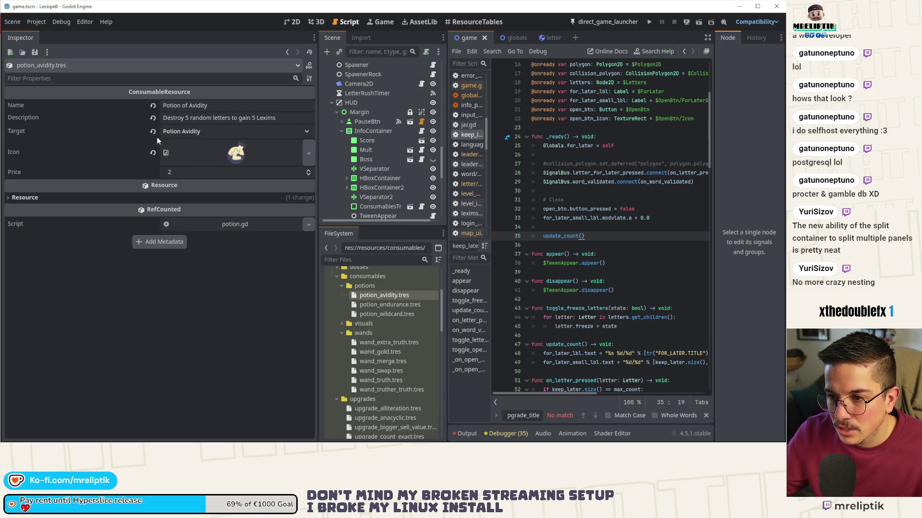
{"action": "left_click_drag", "start_coordinate": [157, 137], "coordinate": [158, 140]}
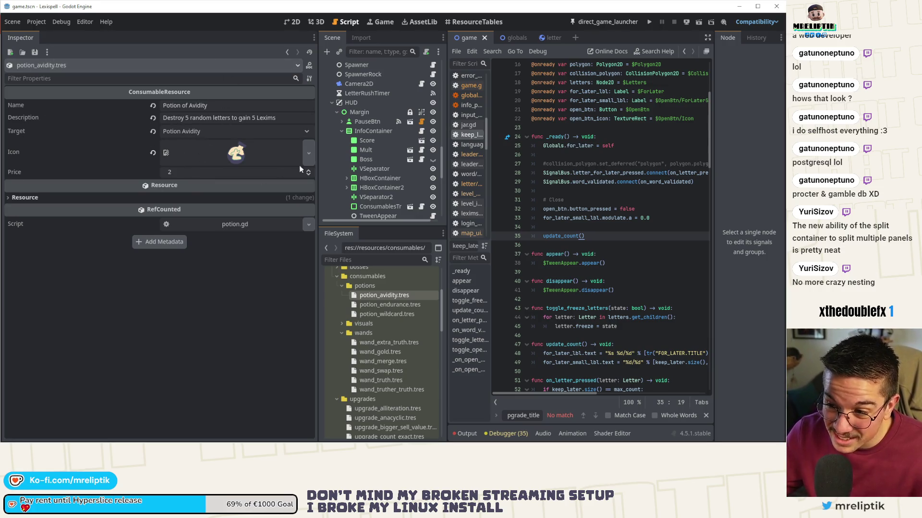
{"action": "left_click_drag", "start_coordinate": [317, 167], "coordinate": [212, 173]}
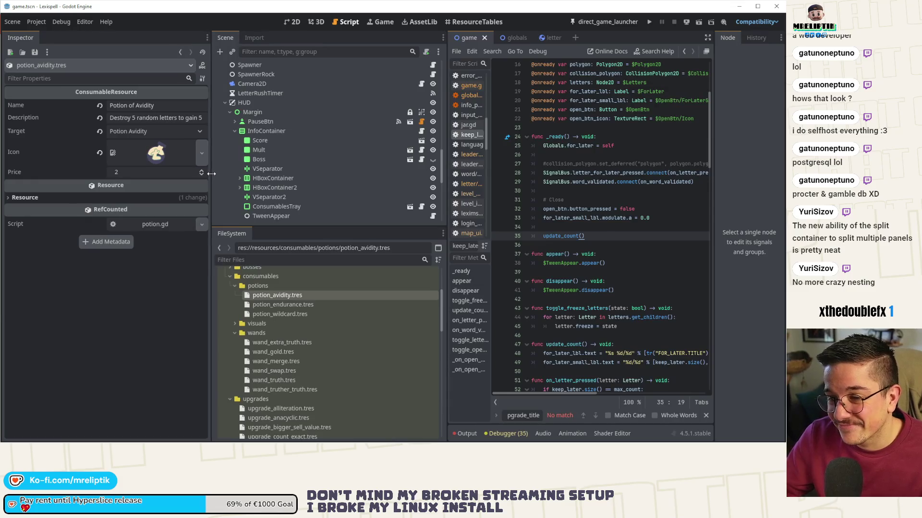
Step: Select the potion's Name and Description texts in the Inspector
{"action": "mouse_move", "coordinate": [196, 191]}
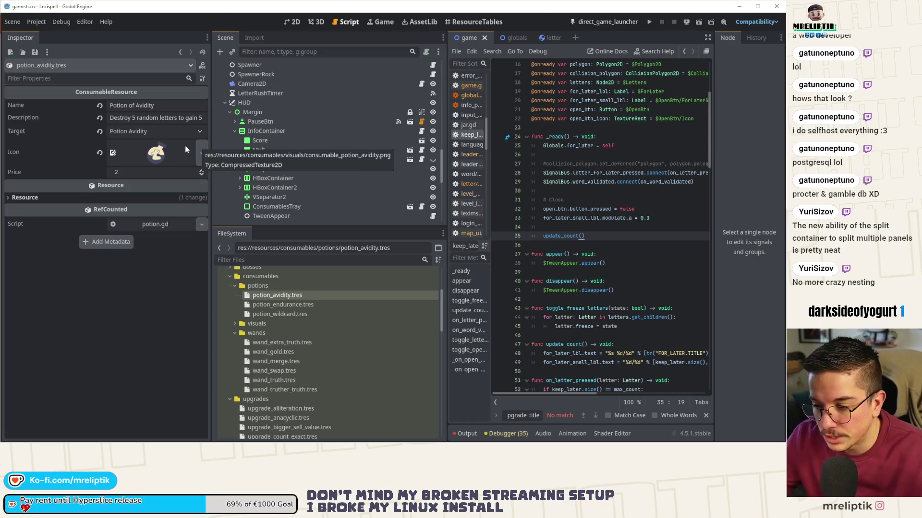
{"action": "left_click", "coordinate": [152, 106]}
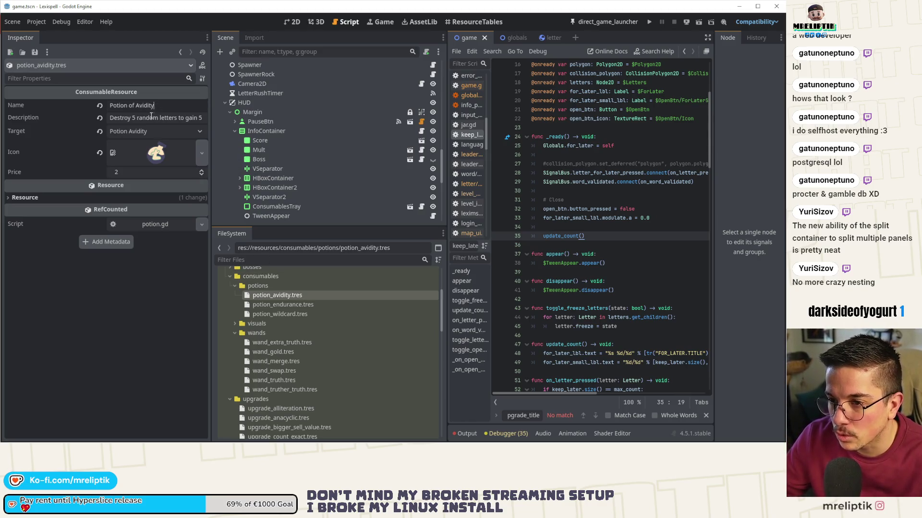
{"action": "key", "text": "ctrl+a"}
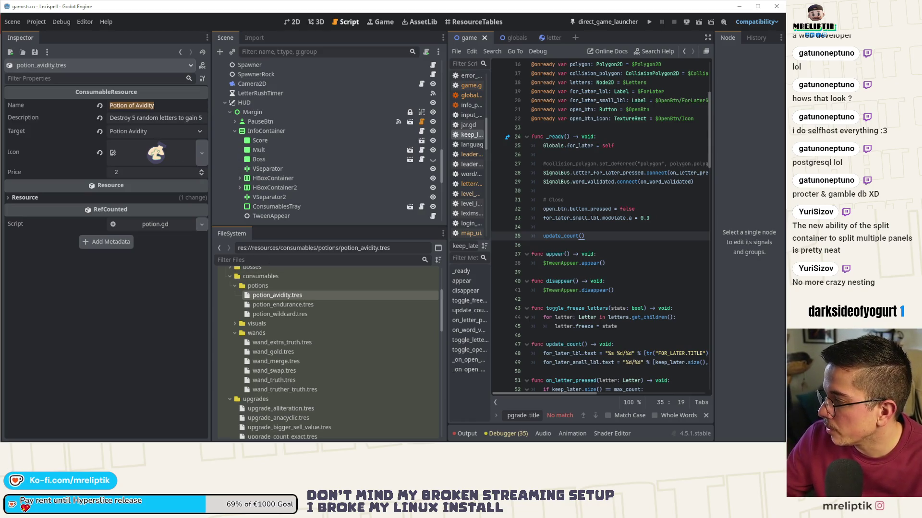
{"action": "key", "text": "Tab"}
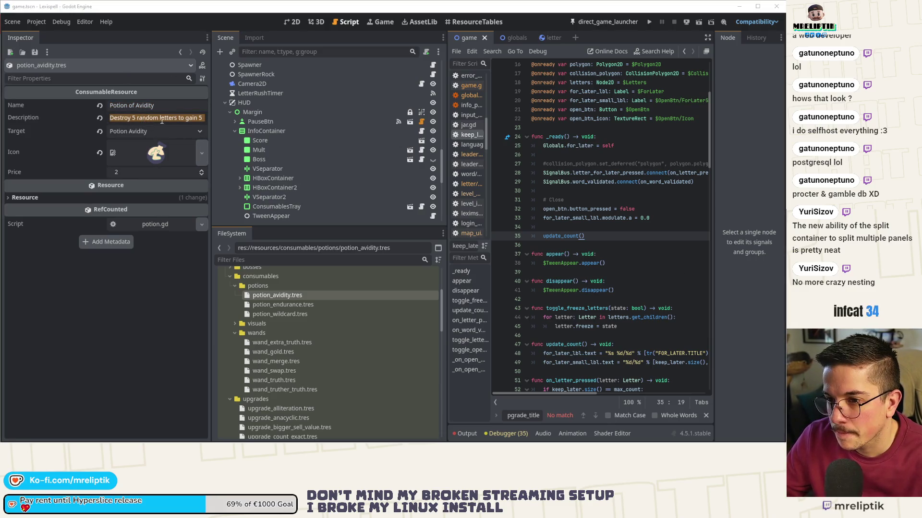
{"action": "left_click", "coordinate": [161, 119]}
{"action": "left_click", "coordinate": [263, 295]}
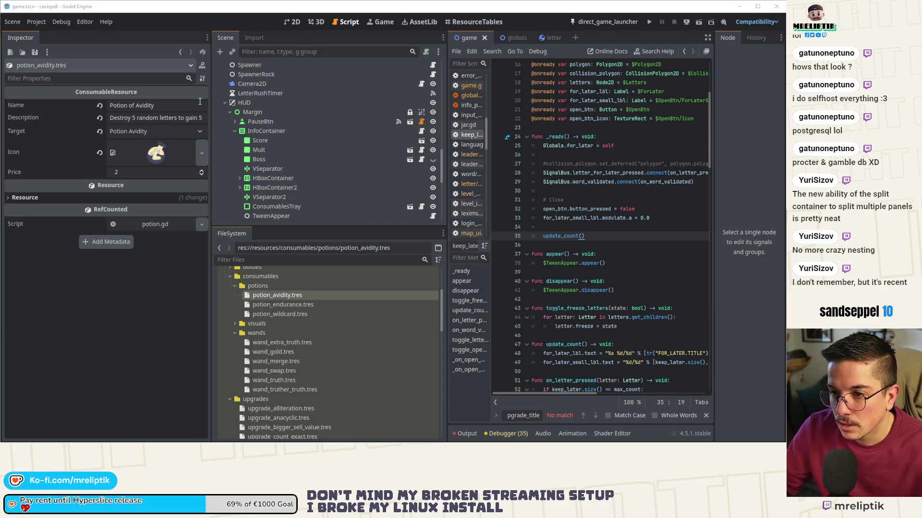
{"action": "key", "text": "ctrl+a"}
{"action": "key", "text": "Escape"}
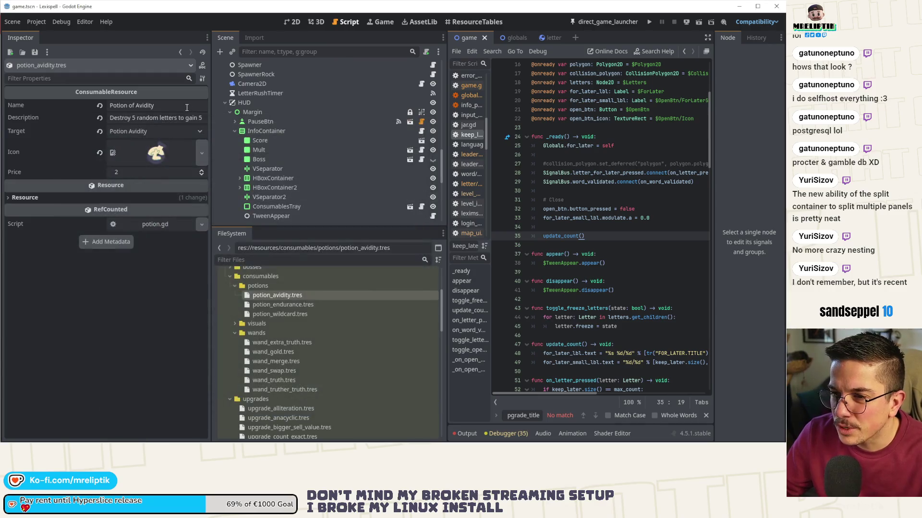
Step: Set the potion's Name to CONSUMABLE.POTION.AVIDITY.TITLE and save
{"action": "triple_click", "coordinate": [187, 108]}
{"action": "key", "text": "ctrl+v"}
{"action": "key", "text": "Return"}
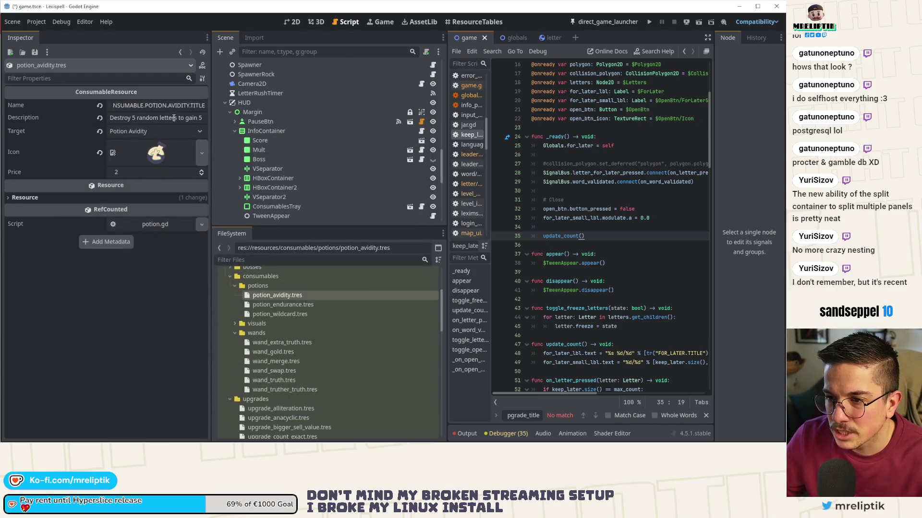
{"action": "key", "text": "ctrl+s"}
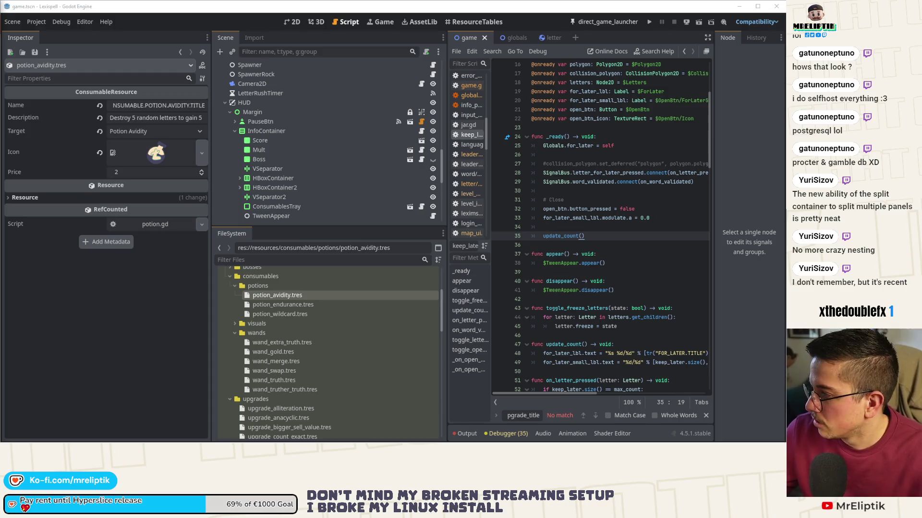
Step: Set the Description to CONSUMABLE.POTION.AVIDITY.DESC and save the resource
{"action": "left_click", "coordinate": [163, 118]}
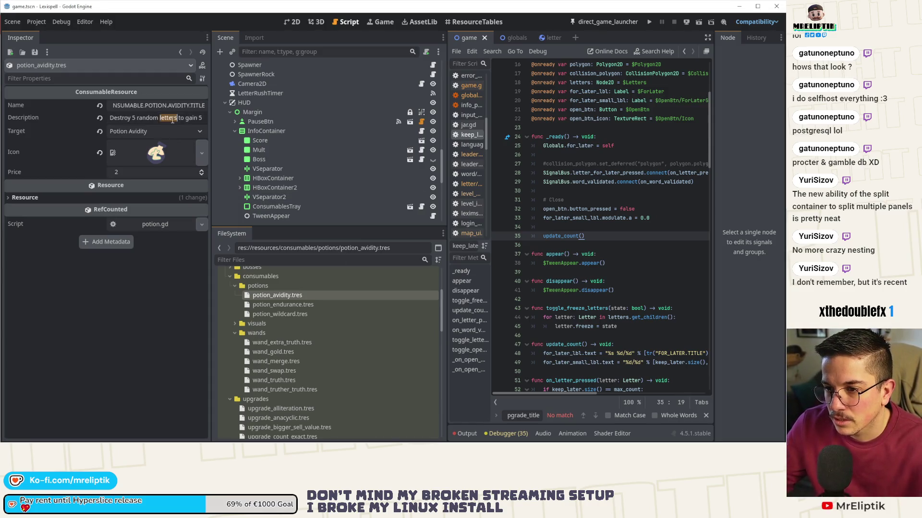
{"action": "key", "text": "ctrl+a"}
{"action": "key", "text": "ctrl+v"}
{"action": "key", "text": "ctrl+s"}
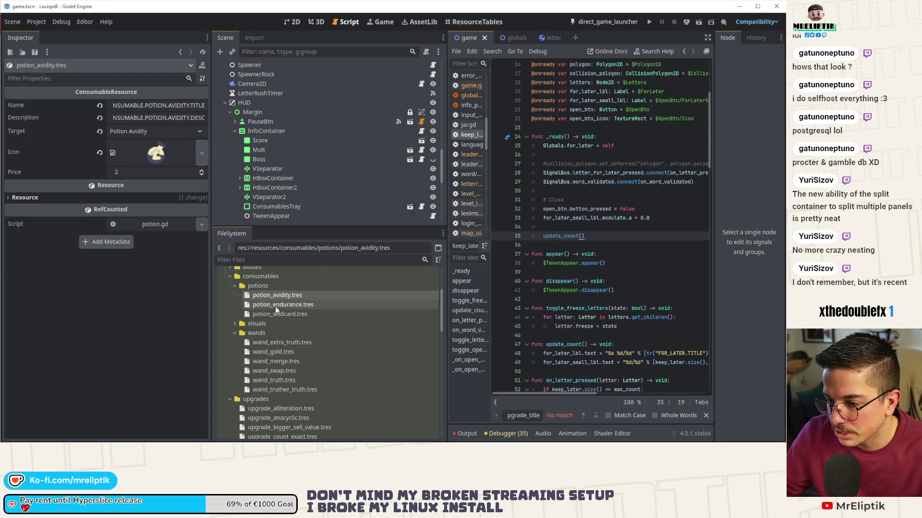
Step: Replace the endurance potion's name and description with their translation keys
{"action": "left_click", "coordinate": [286, 306]}
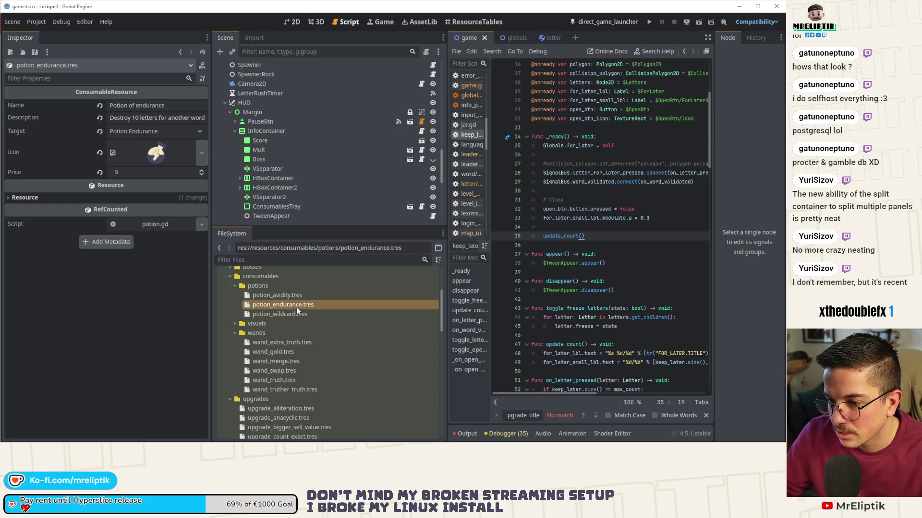
{"action": "left_click", "coordinate": [187, 105]}
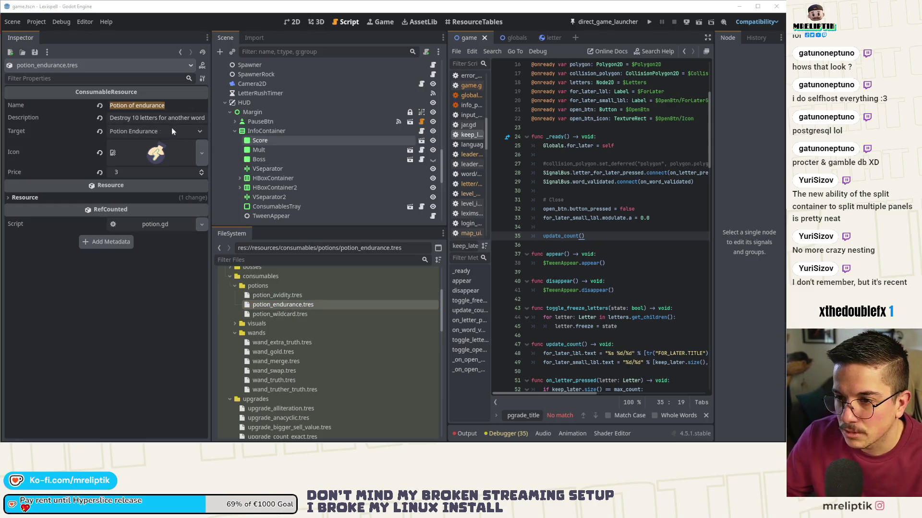
{"action": "left_click", "coordinate": [146, 118]}
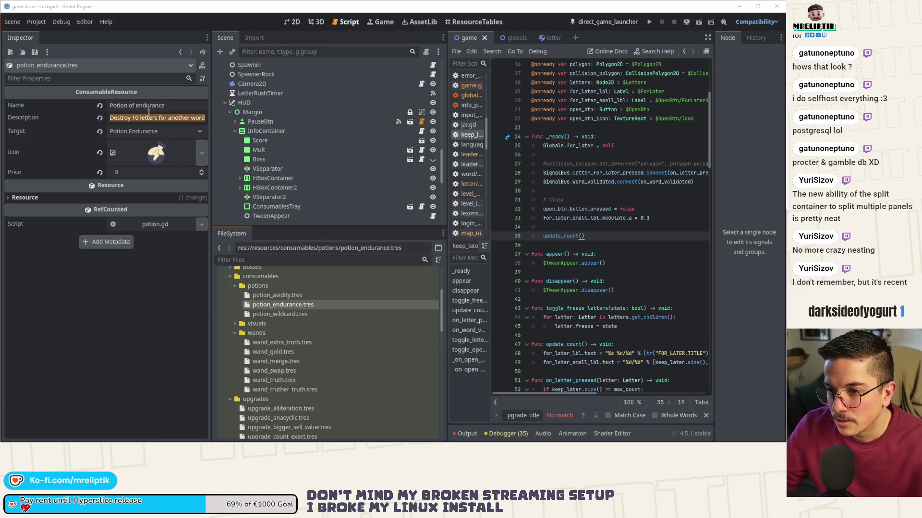
{"action": "left_click", "coordinate": [167, 105]}
{"action": "key", "text": "ctrl+v"}
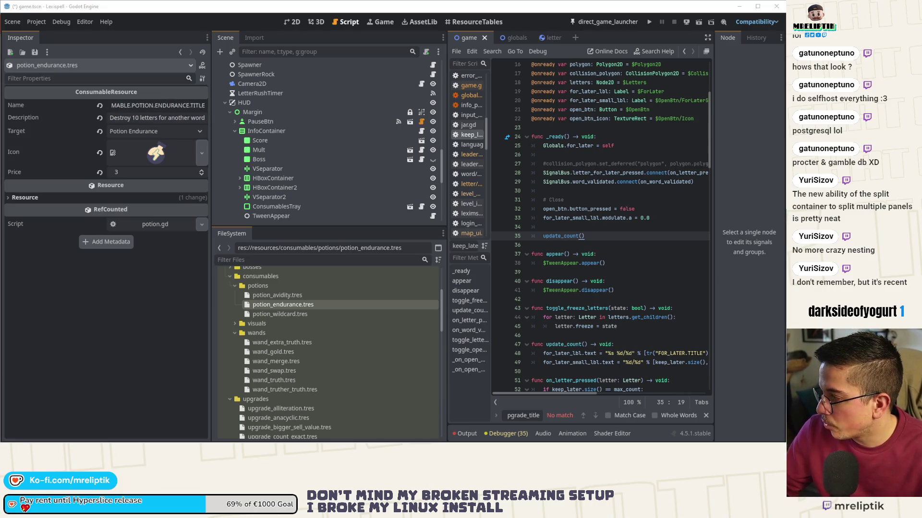
{"action": "triple_click", "coordinate": [149, 120]}
{"action": "key", "text": "ctrl+v"}
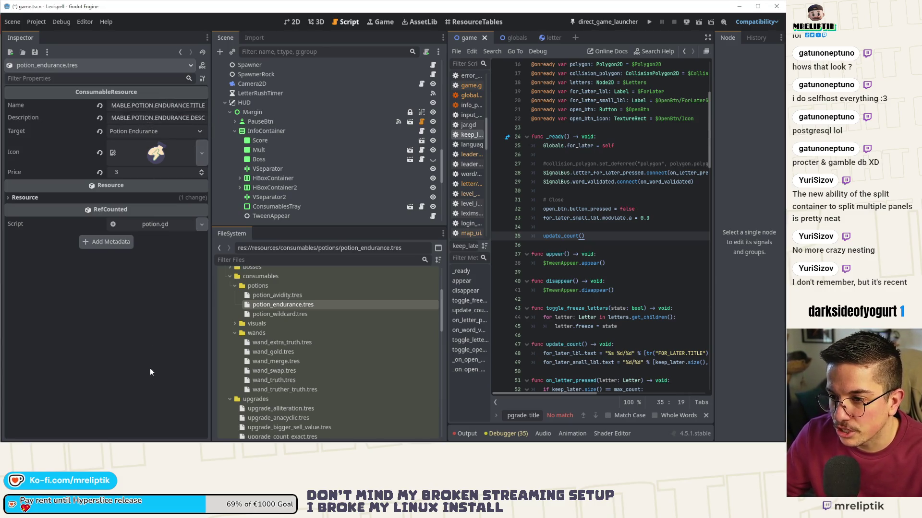
Step: Set potion_wildcard.tres to CONSUMABLE.POTION.WILDCARD.TITLE and .DESC keys, then save
{"action": "left_click", "coordinate": [294, 315]}
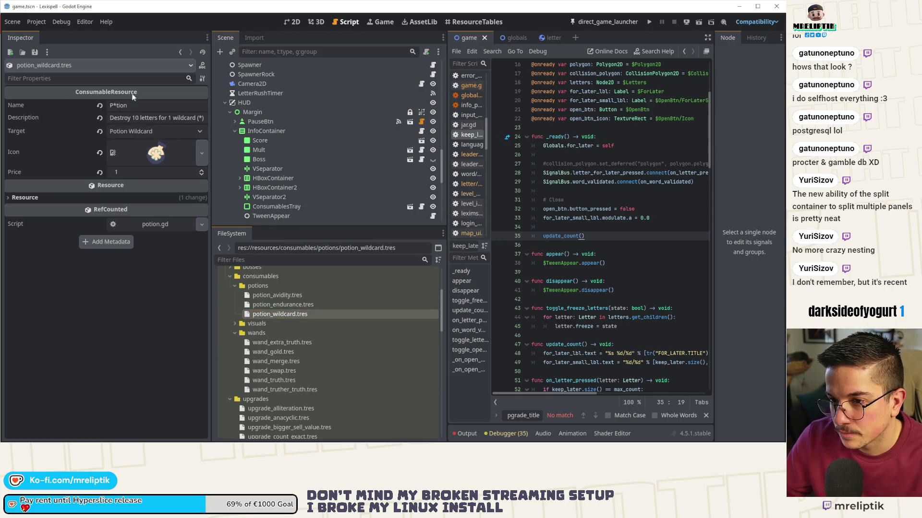
{"action": "left_click", "coordinate": [120, 105]}
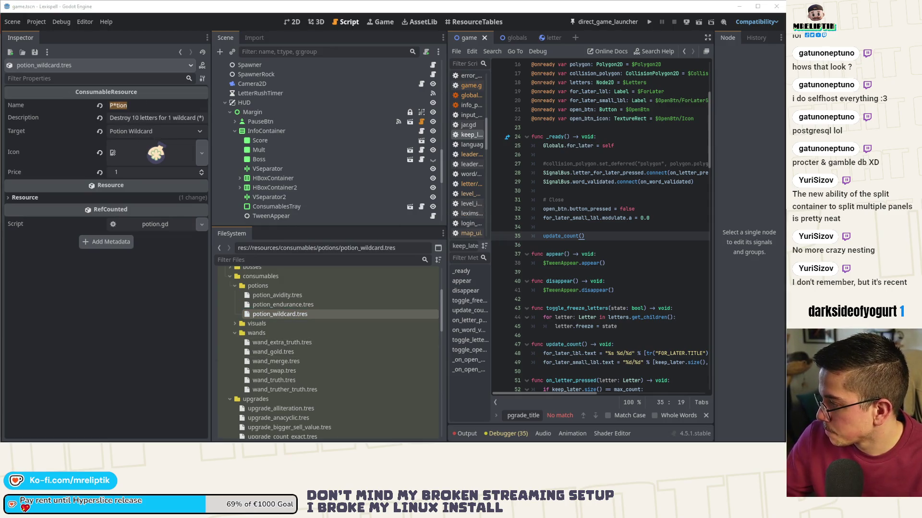
{"action": "key", "text": "Tab"}
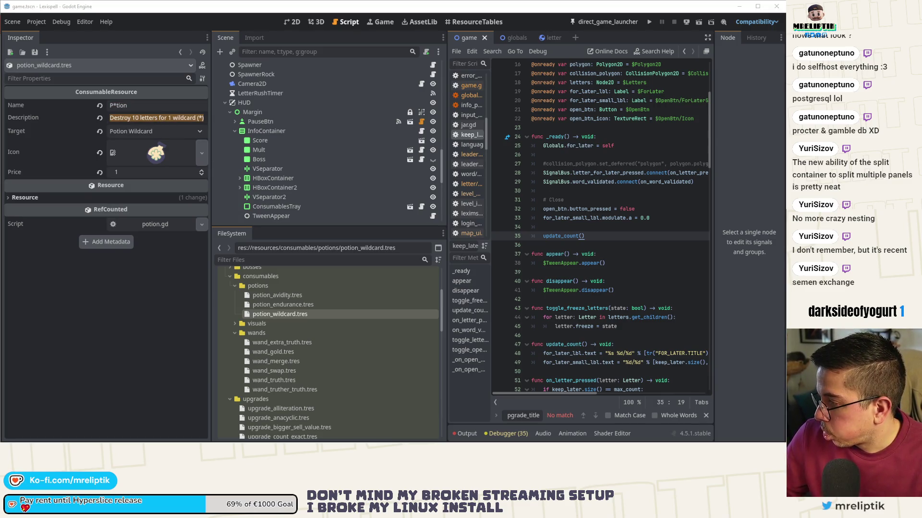
{"action": "left_click", "coordinate": [171, 105]}
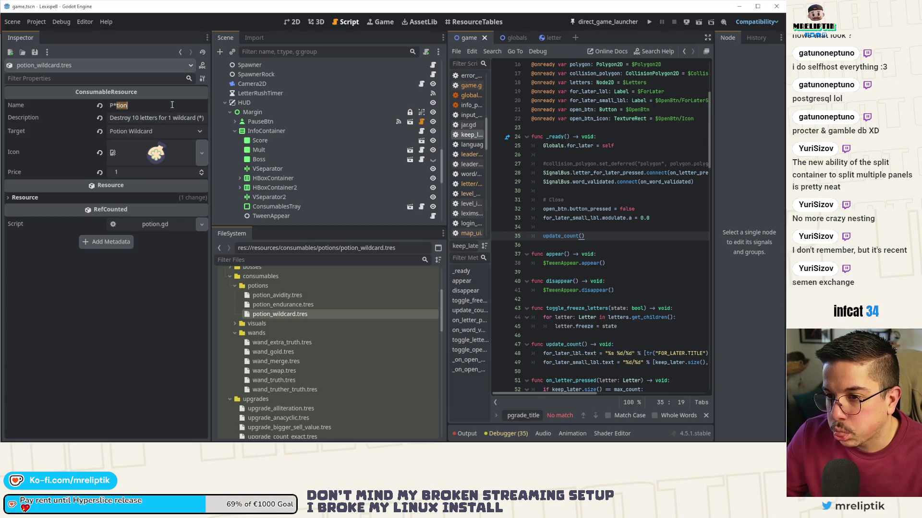
{"action": "key", "text": "ctrl+v"}
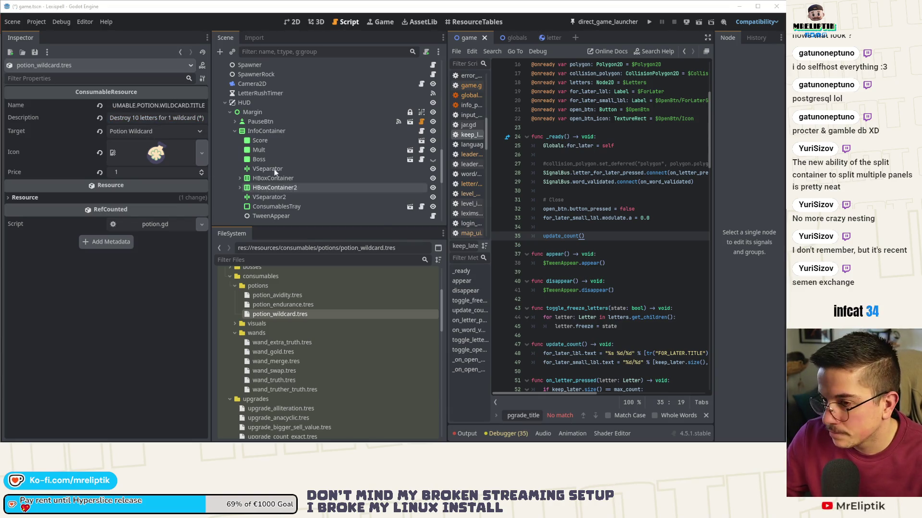
{"action": "key", "text": "ctrl+v"}
{"action": "key", "text": "ctrl+s"}
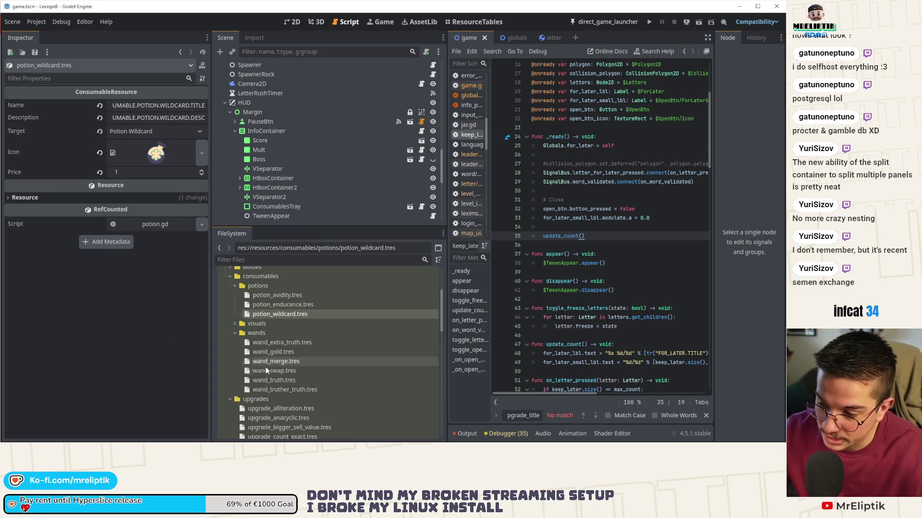
Step: Replace the Wand of extra truth's name and description with WAND.EXTRA_TRUTH title and description keys
{"action": "left_click", "coordinate": [274, 342]}
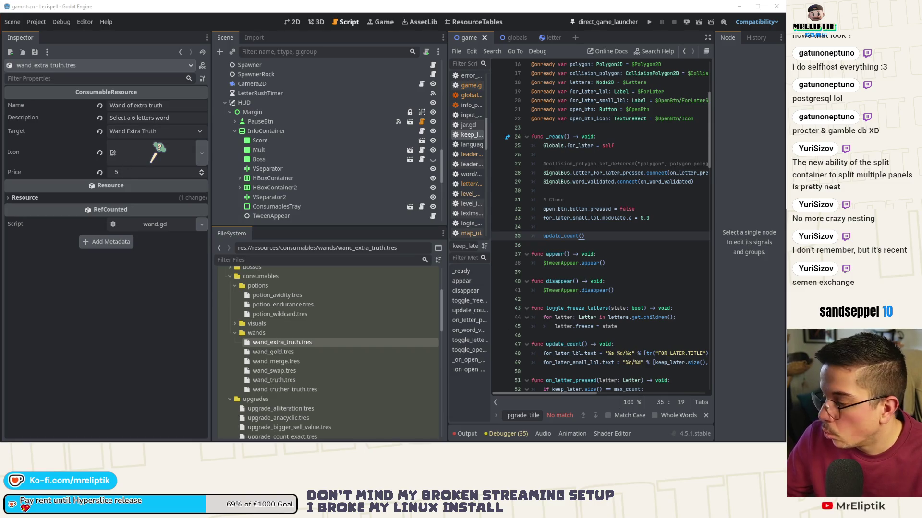
{"action": "left_click", "coordinate": [136, 105]}
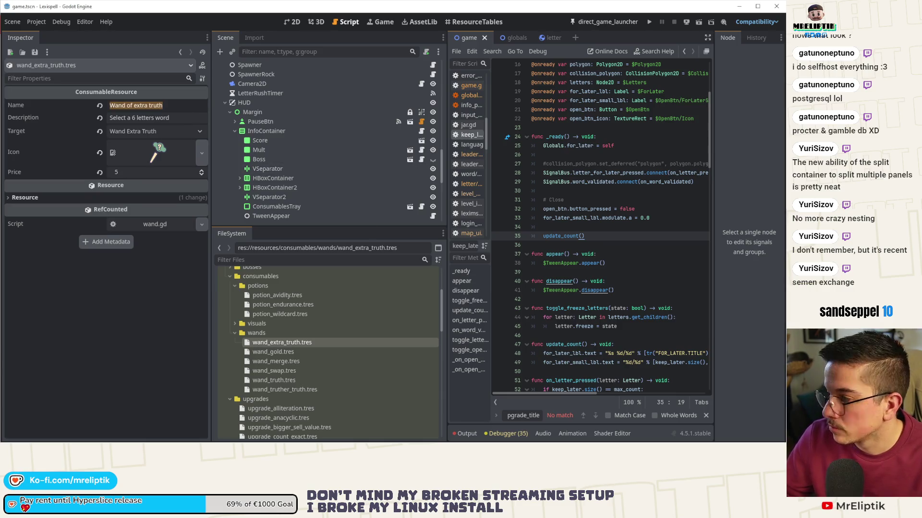
{"action": "left_click", "coordinate": [175, 119]}
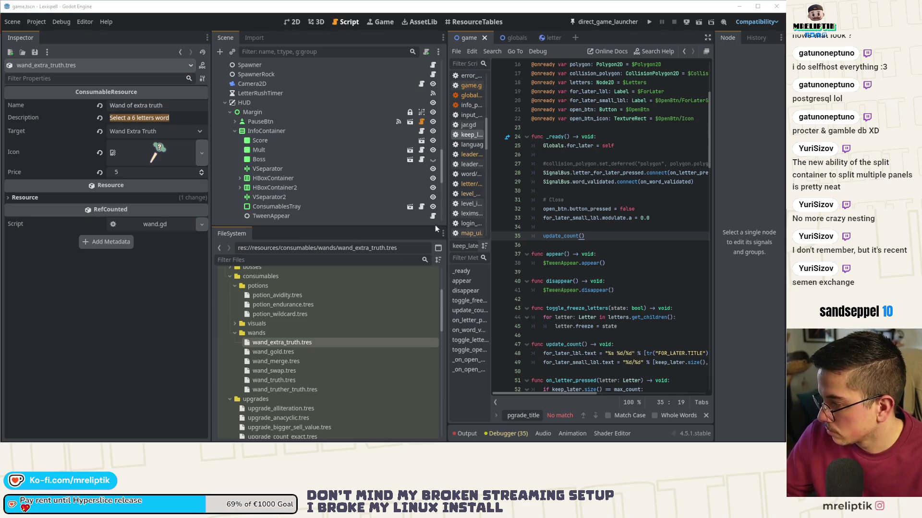
{"action": "left_click", "coordinate": [178, 105]}
{"action": "key", "text": "ctrl+v"}
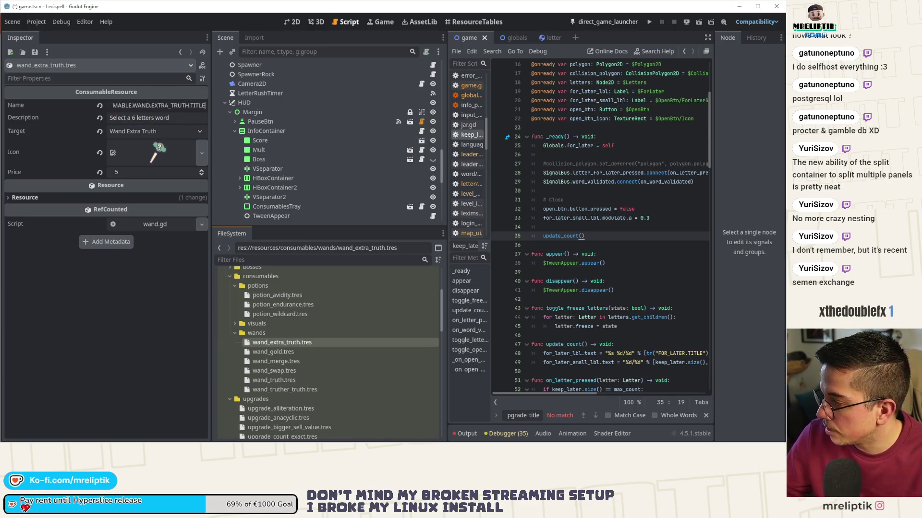
{"action": "left_click", "coordinate": [176, 117]}
{"action": "key", "text": "ctrl+v"}
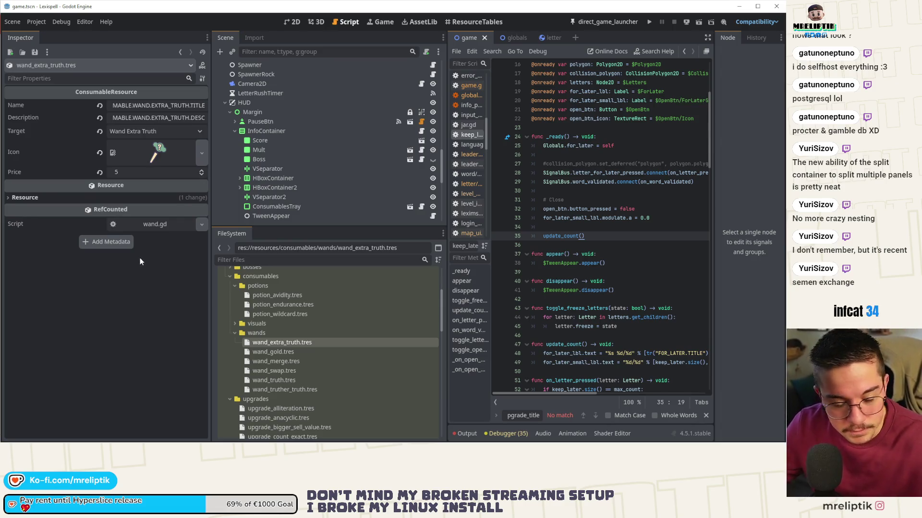
Step: Select the name and description texts of the gold, merge and swap wands
{"action": "left_click", "coordinate": [285, 353]}
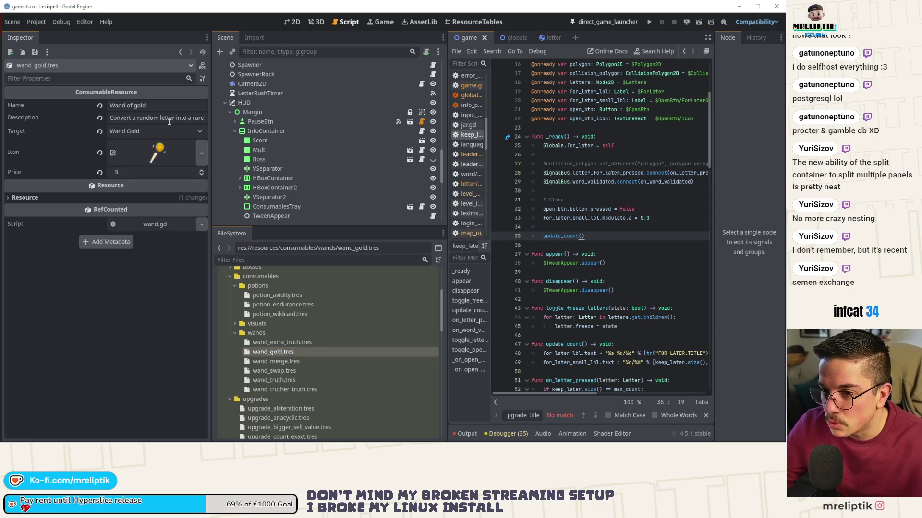
{"action": "left_click", "coordinate": [160, 105]}
{"action": "key", "text": "ctrl+a"}
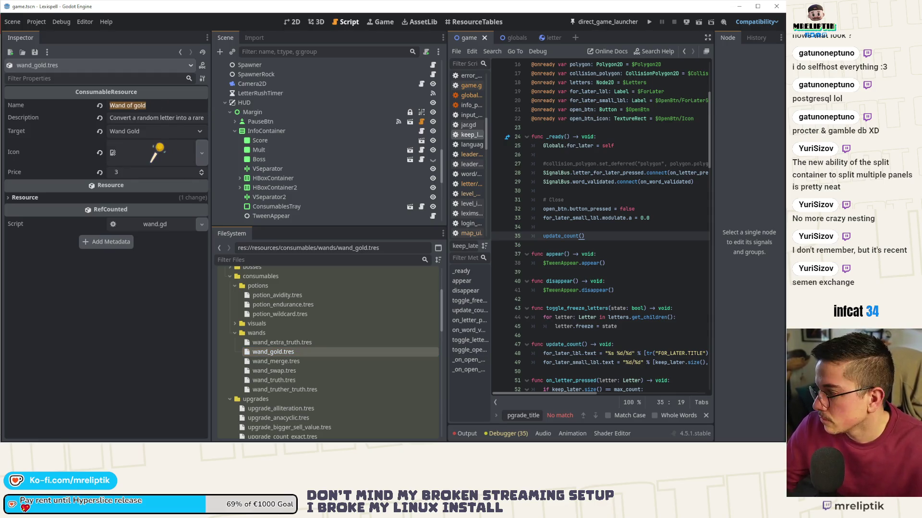
{"action": "left_click", "coordinate": [185, 118]}
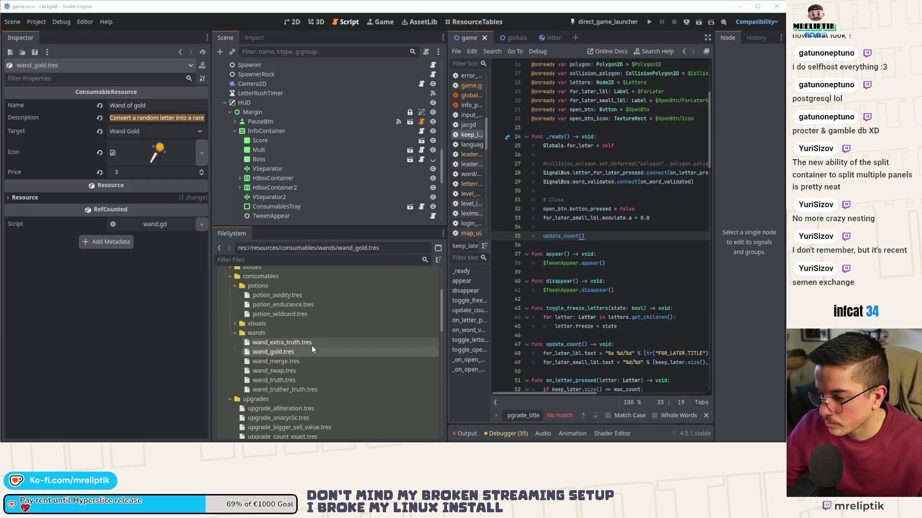
{"action": "left_click", "coordinate": [281, 361]}
{"action": "left_click", "coordinate": [183, 105]}
{"action": "key", "text": "ctrl+a"}
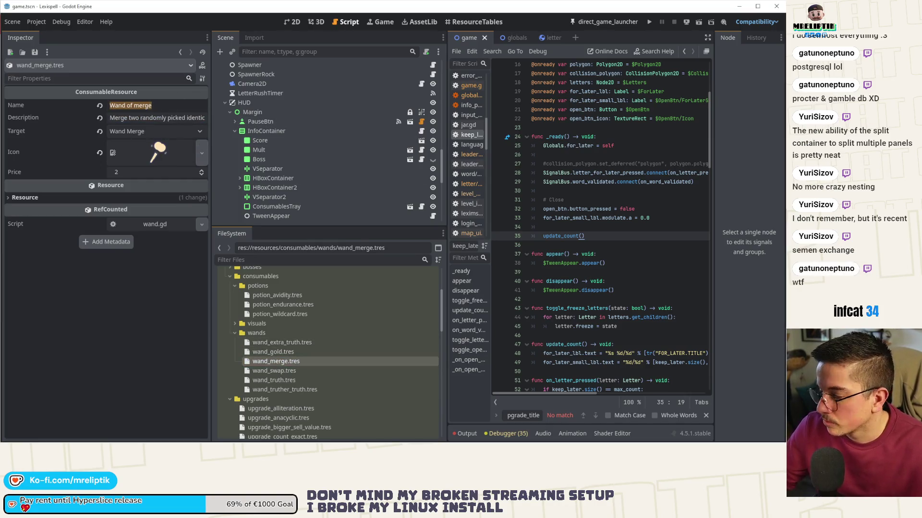
{"action": "key", "text": "Tab"}
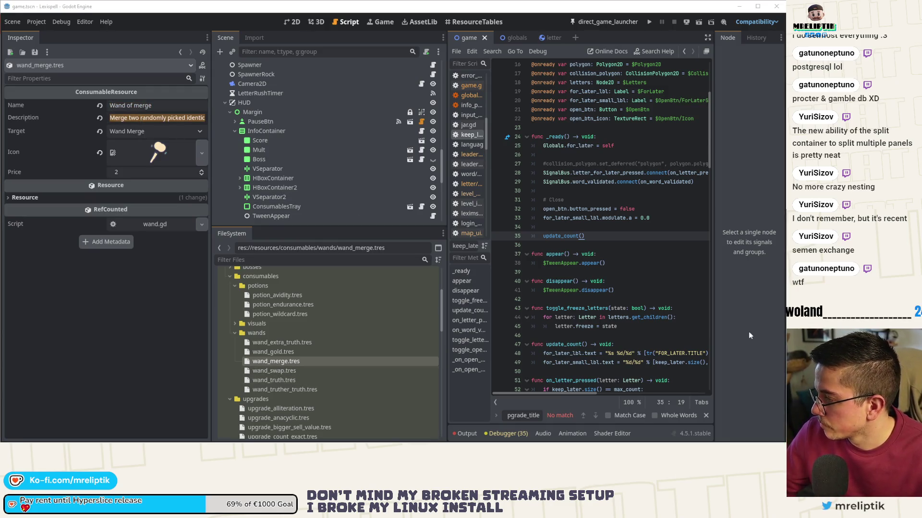
{"action": "left_click", "coordinate": [296, 370]}
{"action": "left_click", "coordinate": [161, 104]}
{"action": "key", "text": "ctrl+a"}
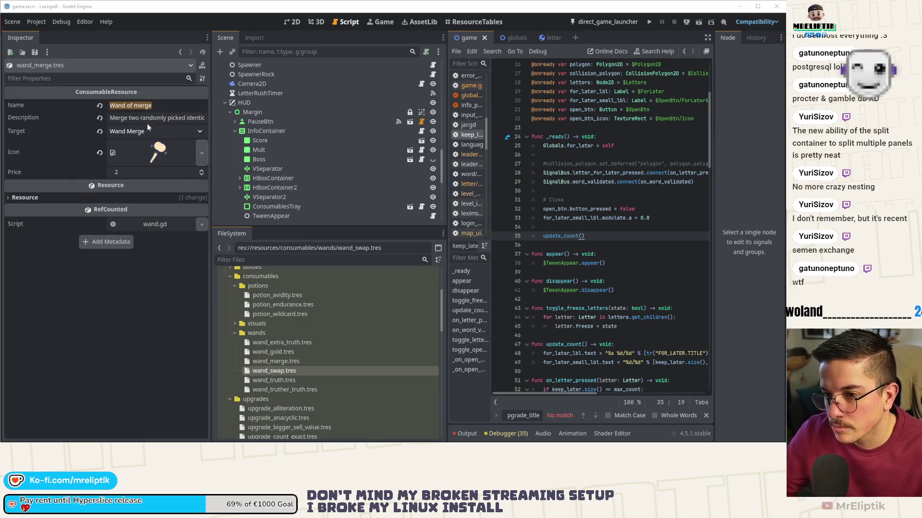
{"action": "left_click", "coordinate": [147, 122]}
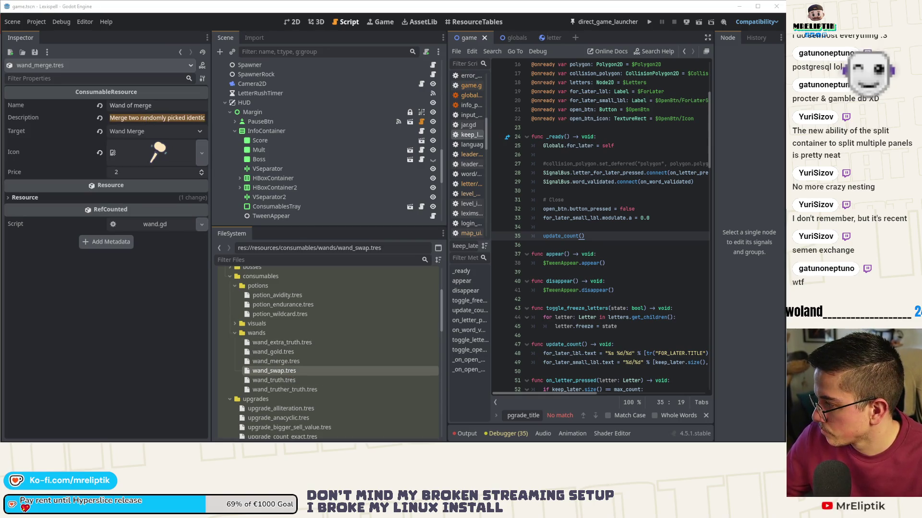
Step: Select the truth and truther truth wands' name and description texts
{"action": "left_click", "coordinate": [299, 380]}
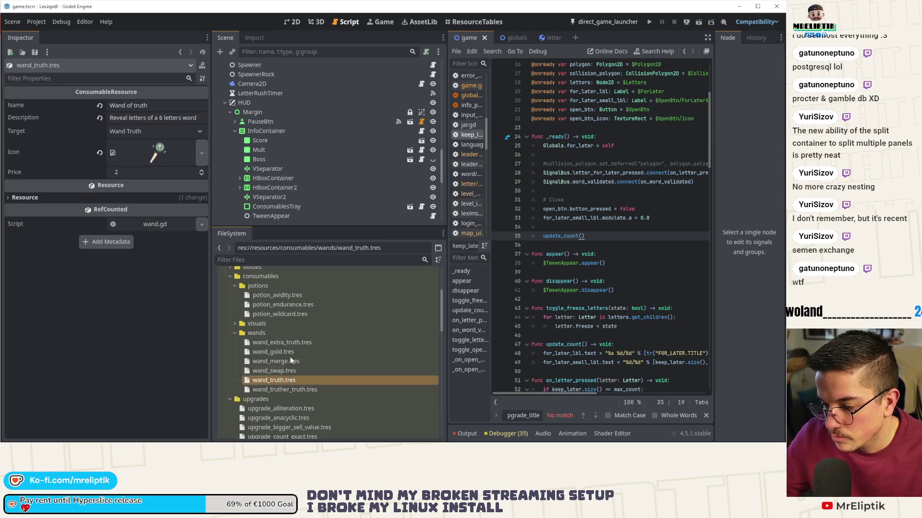
{"action": "left_click", "coordinate": [149, 107]}
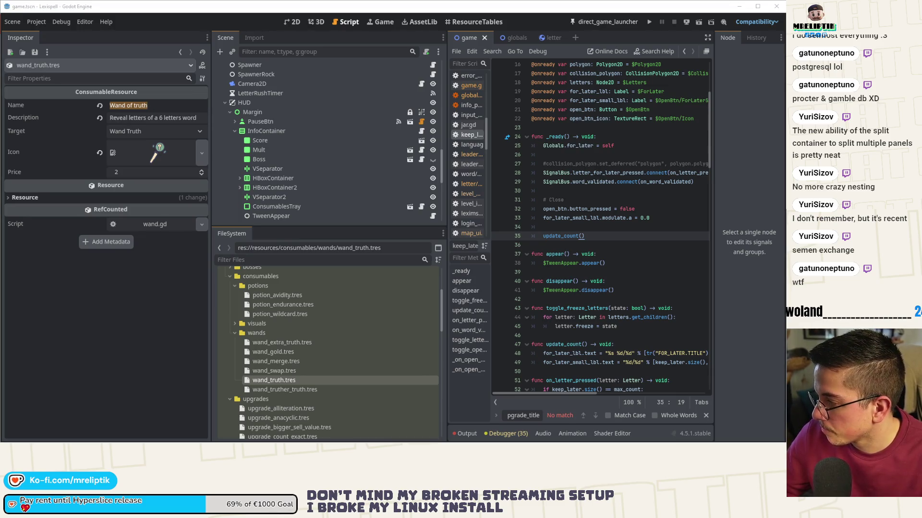
{"action": "left_click", "coordinate": [153, 120]}
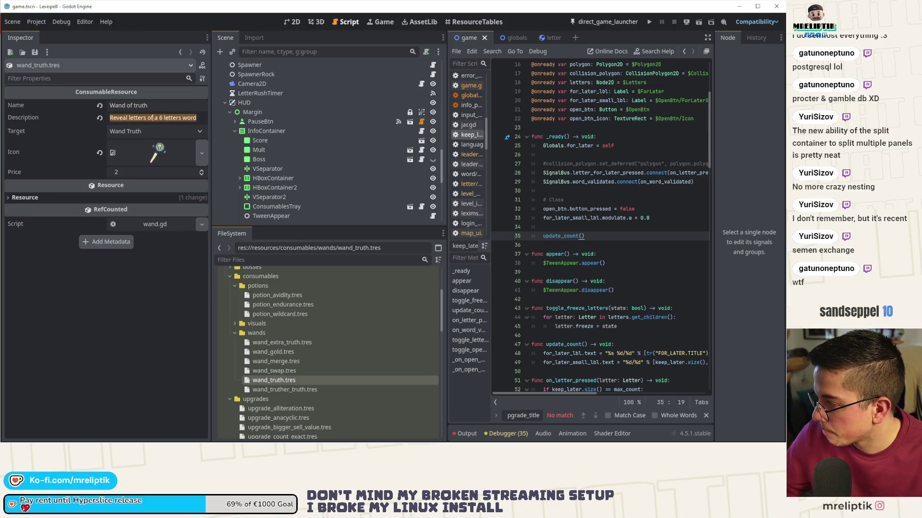
{"action": "left_click", "coordinate": [284, 390]}
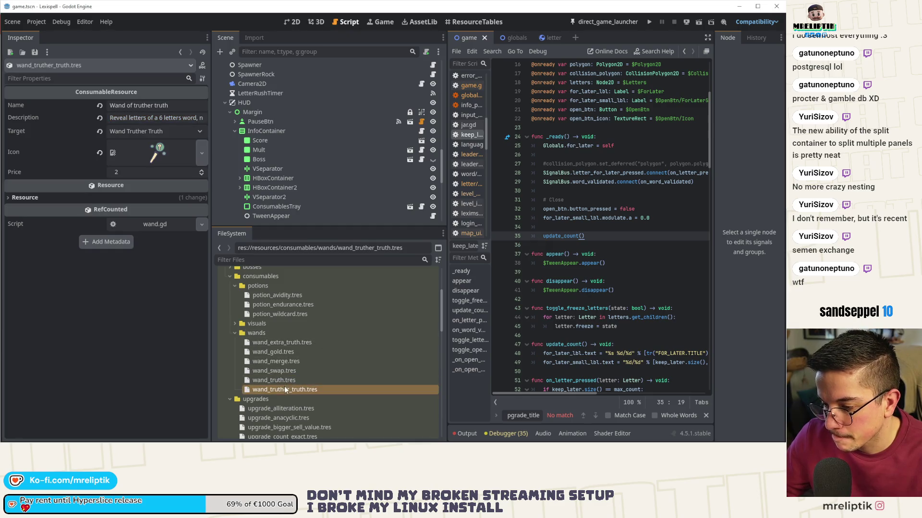
{"action": "left_click", "coordinate": [172, 105]}
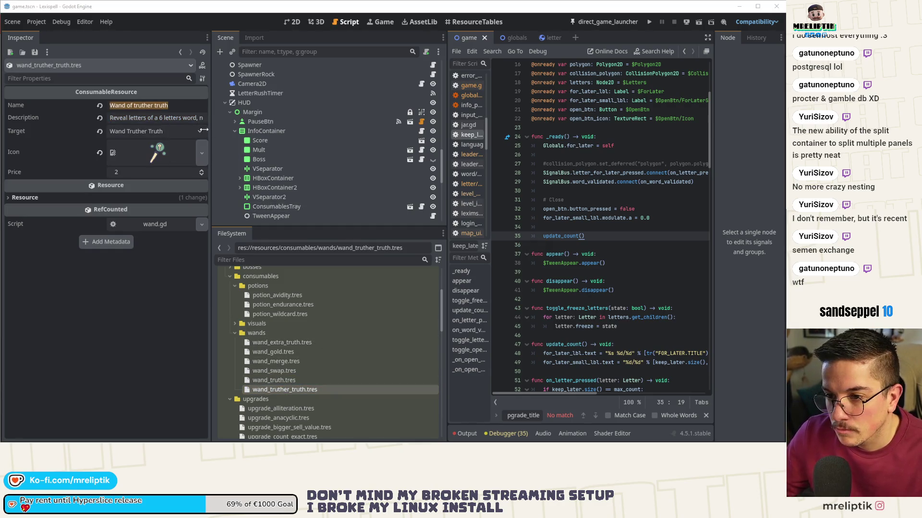
{"action": "left_click", "coordinate": [156, 118]}
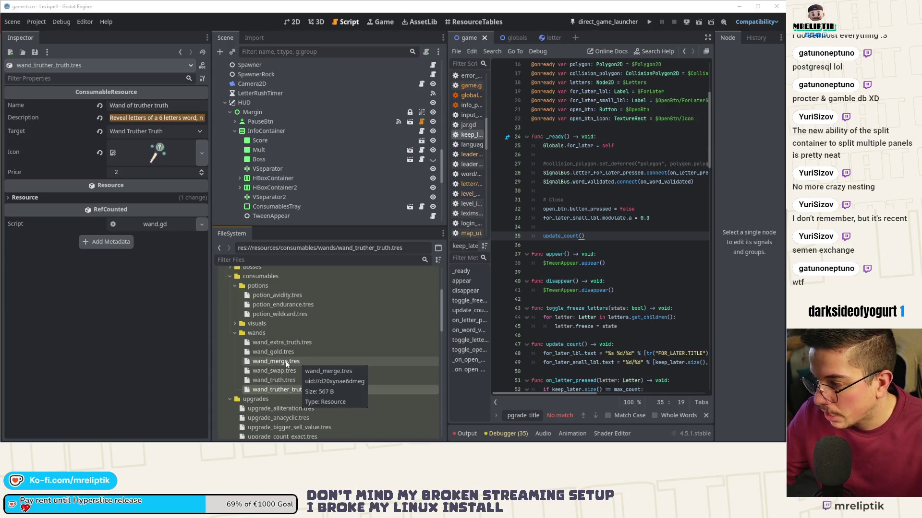
Step: Reopen wand_swap to select its name and description, then bring up Discord
{"action": "left_click", "coordinate": [294, 342]}
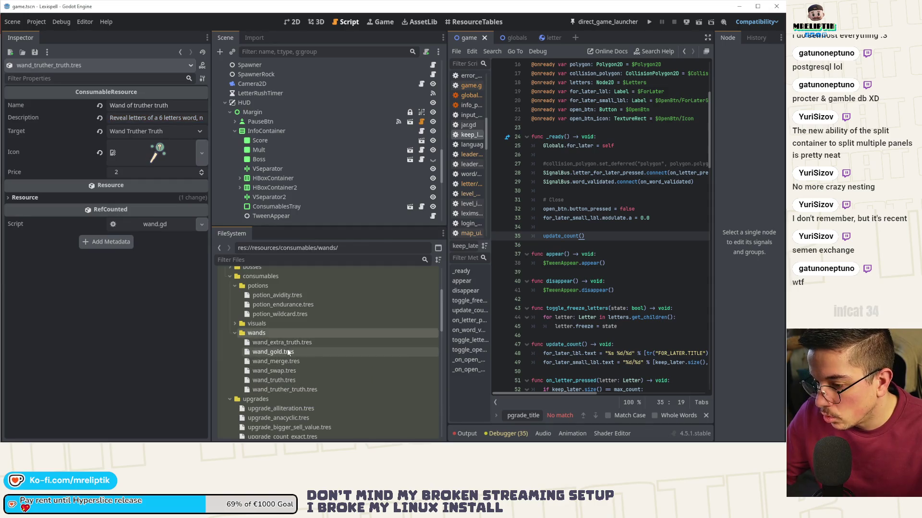
{"action": "left_click", "coordinate": [286, 353]}
{"action": "left_click", "coordinate": [282, 360]}
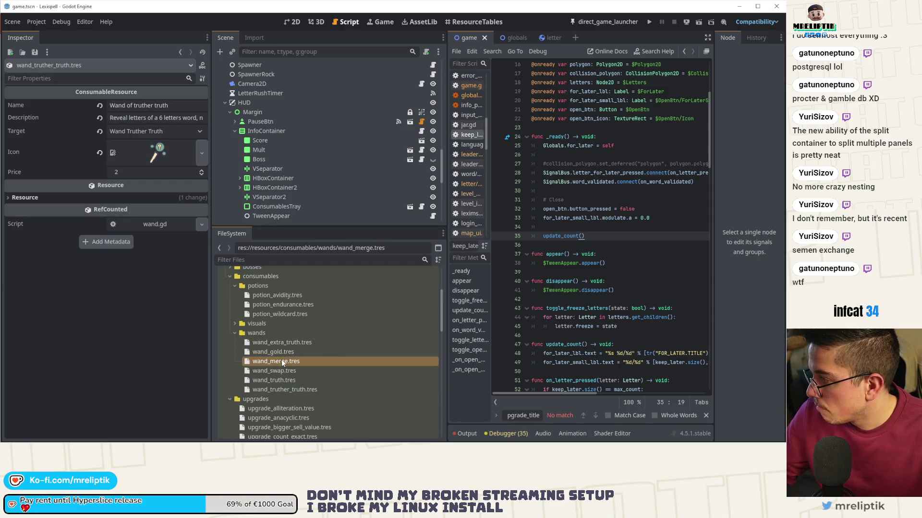
{"action": "left_click", "coordinate": [284, 370]}
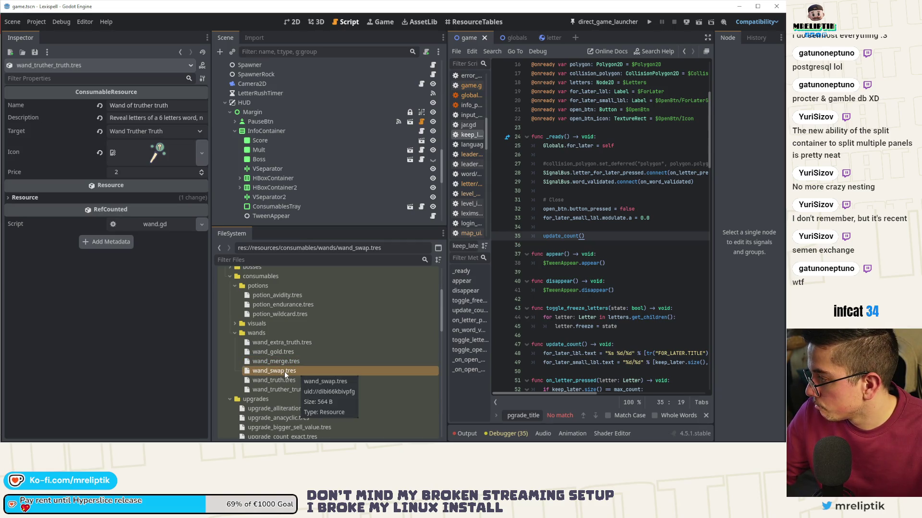
{"action": "double_click", "coordinate": [287, 368]}
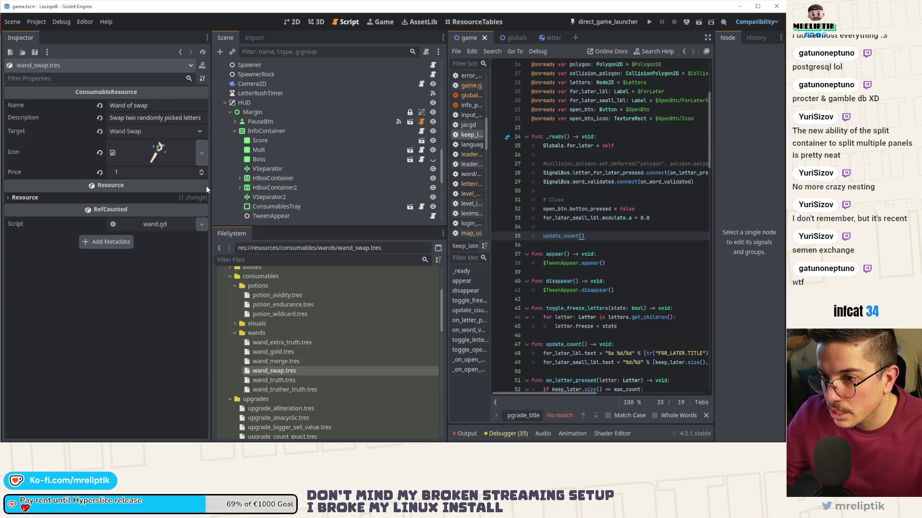
{"action": "triple_click", "coordinate": [144, 105]}
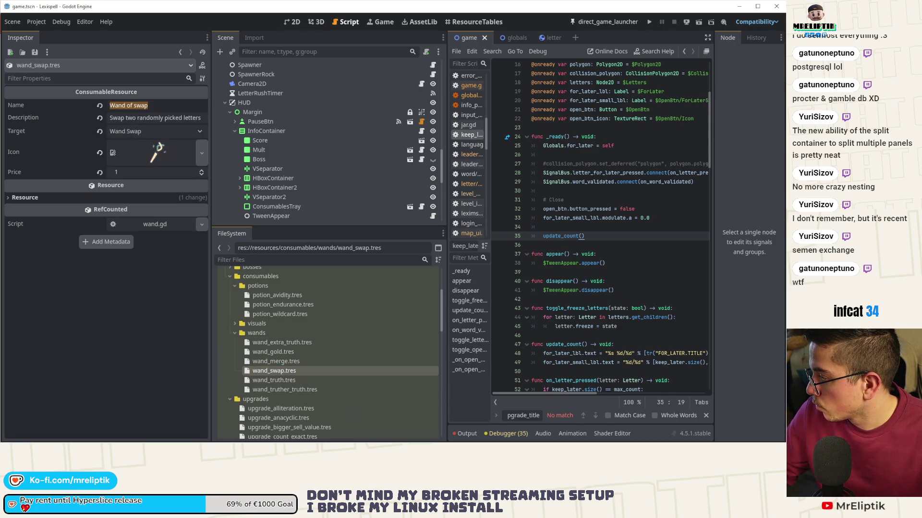
{"action": "left_click", "coordinate": [294, 374]}
{"action": "triple_click", "coordinate": [145, 117]}
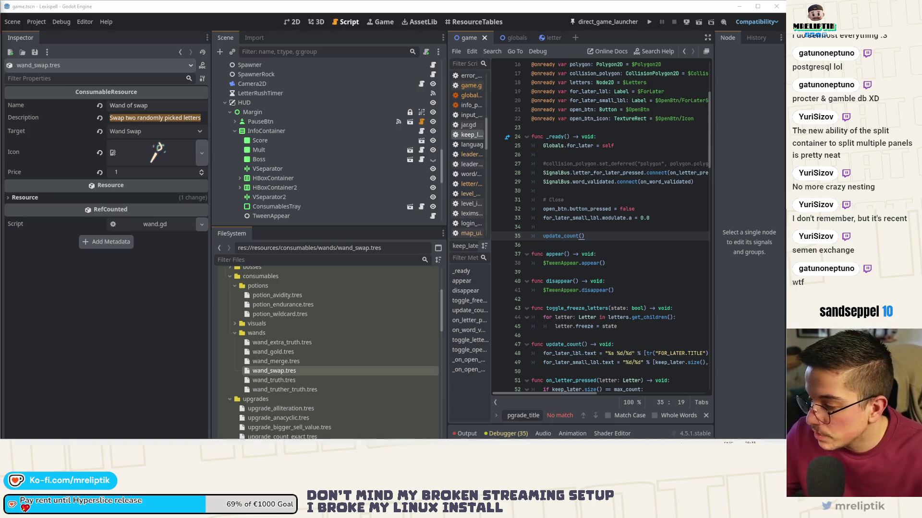
{"action": "left_click", "coordinate": [677, 438]}
{"action": "left_click", "coordinate": [693, 418]}
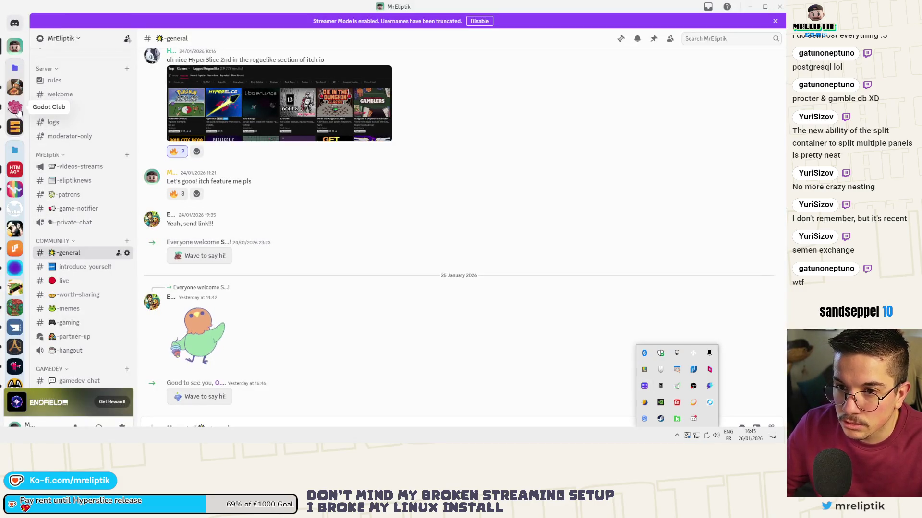
{"action": "scroll", "coordinate": [27, 119], "scroll_direction": "down", "scroll_amount": 3}
{"action": "scroll", "coordinate": [28, 119], "scroll_direction": "up", "scroll_amount": 3}
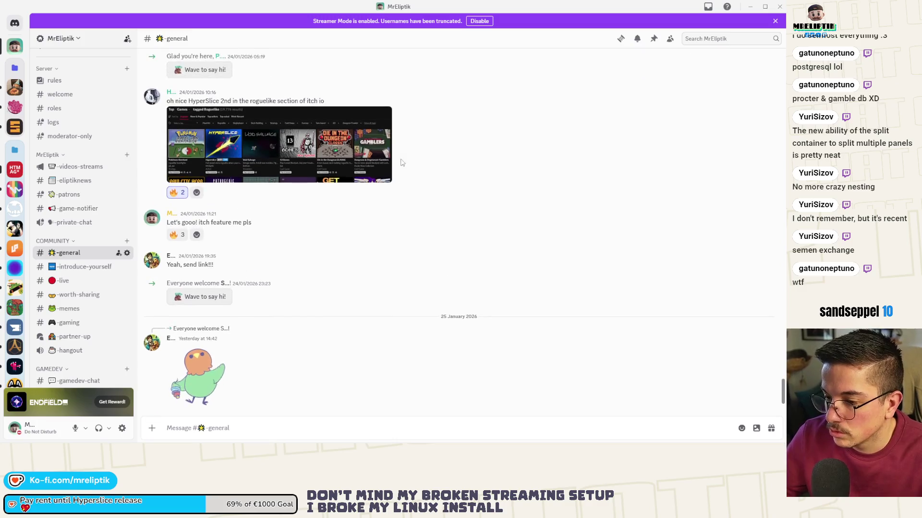
{"action": "left_click", "coordinate": [779, 7]}
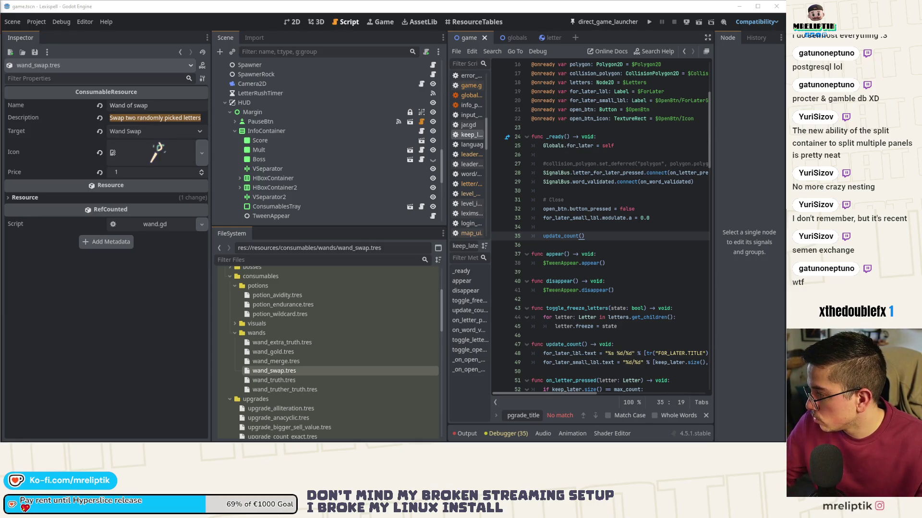
Step: Show the ResourceTables view listing the res://resources/upgrades/ resources
{"action": "left_click", "coordinate": [470, 23]}
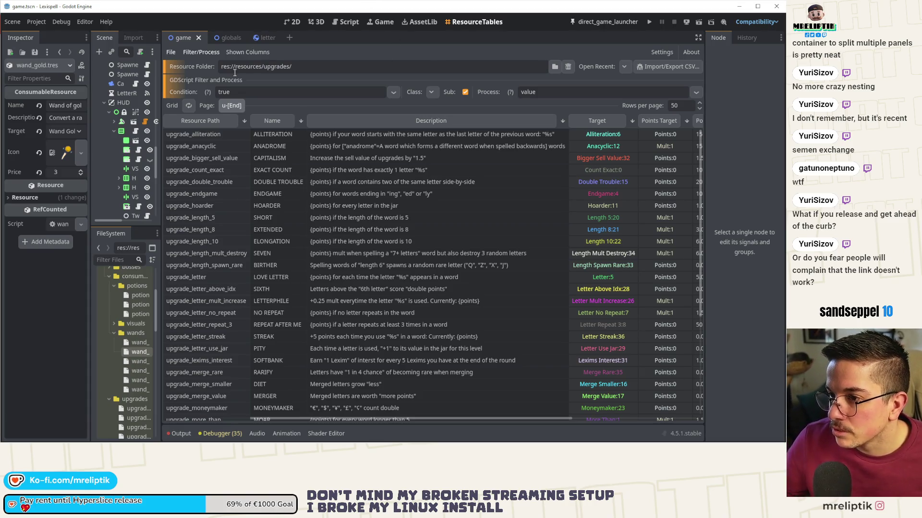
Step: Load the resources/consumables/potions folder into the resource table
{"action": "left_click", "coordinate": [555, 66]}
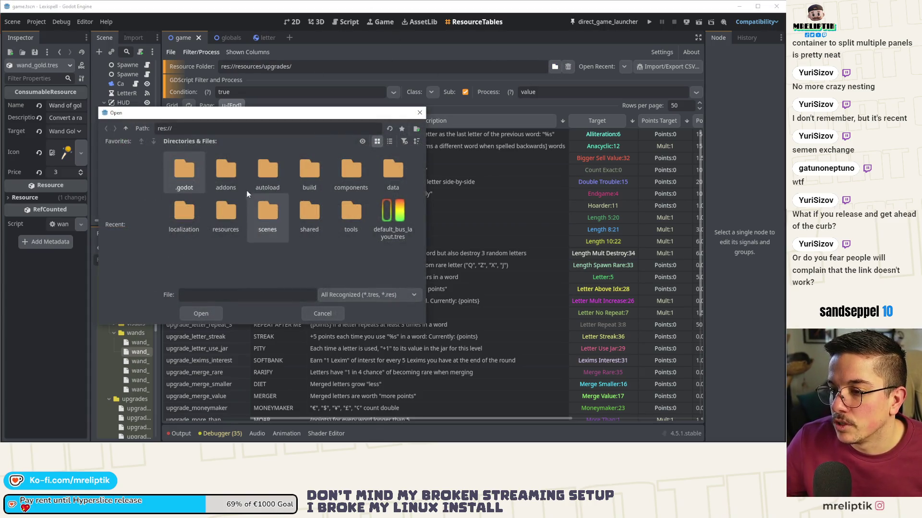
{"action": "double_click", "coordinate": [220, 220]}
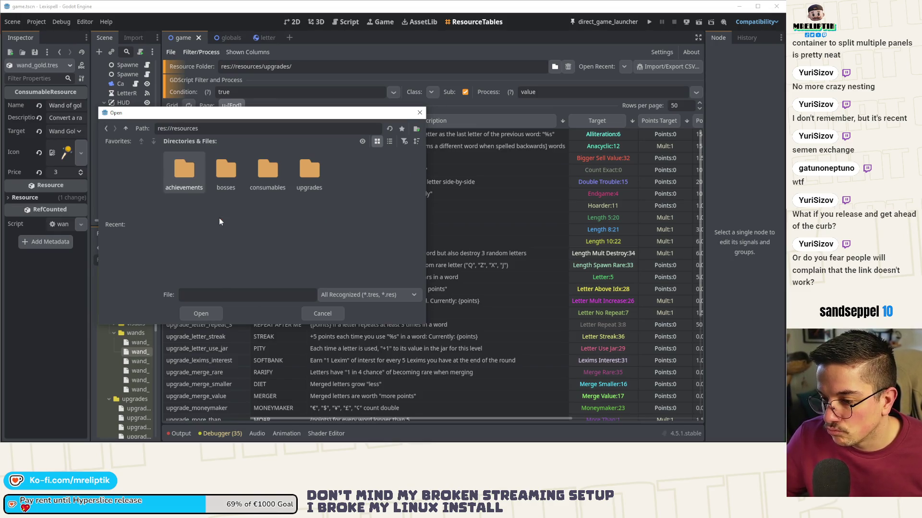
{"action": "double_click", "coordinate": [263, 176]}
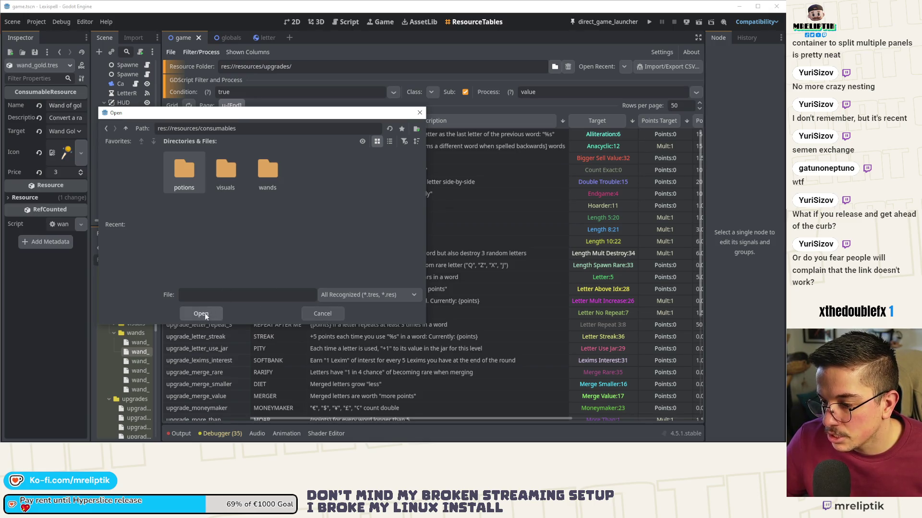
{"action": "left_click", "coordinate": [204, 313]}
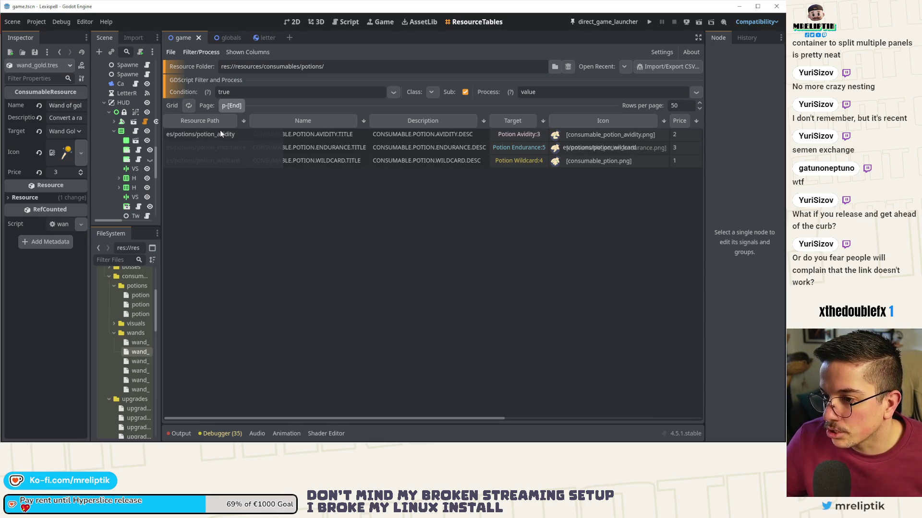
Step: Switch the resource table back to the res://resources/upgrades folder
{"action": "left_click", "coordinate": [553, 67]}
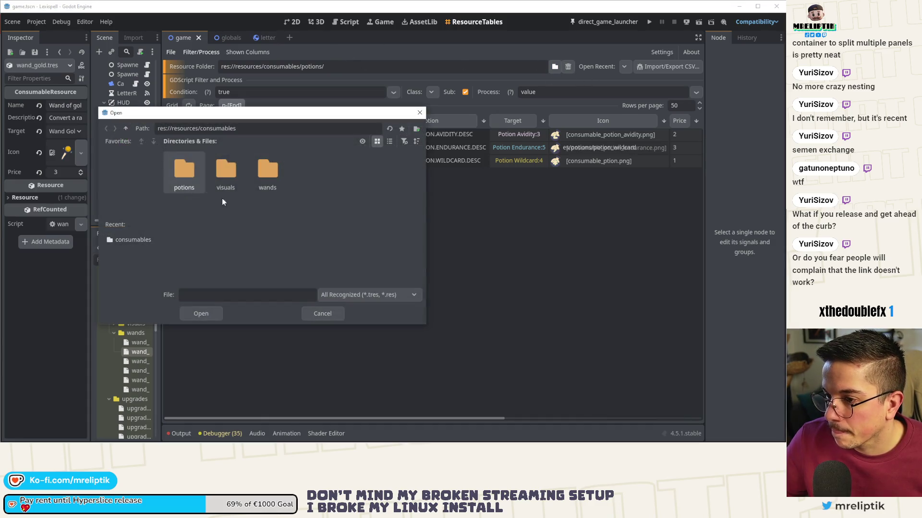
{"action": "left_click", "coordinate": [124, 128]}
{"action": "left_click", "coordinate": [124, 128]}
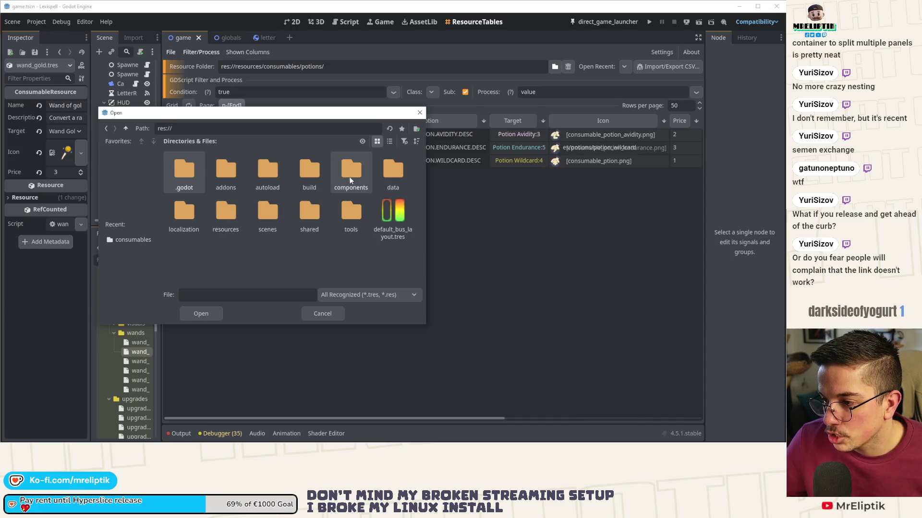
{"action": "double_click", "coordinate": [216, 214]}
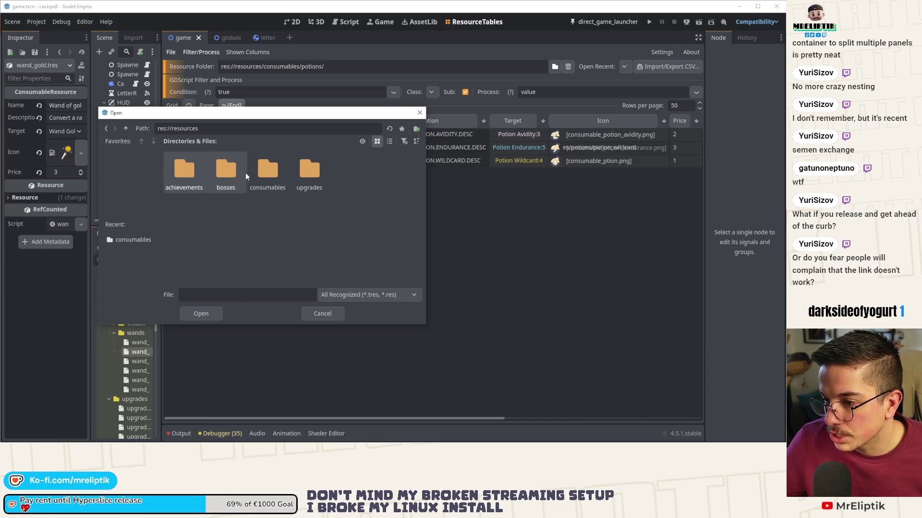
{"action": "double_click", "coordinate": [306, 171]}
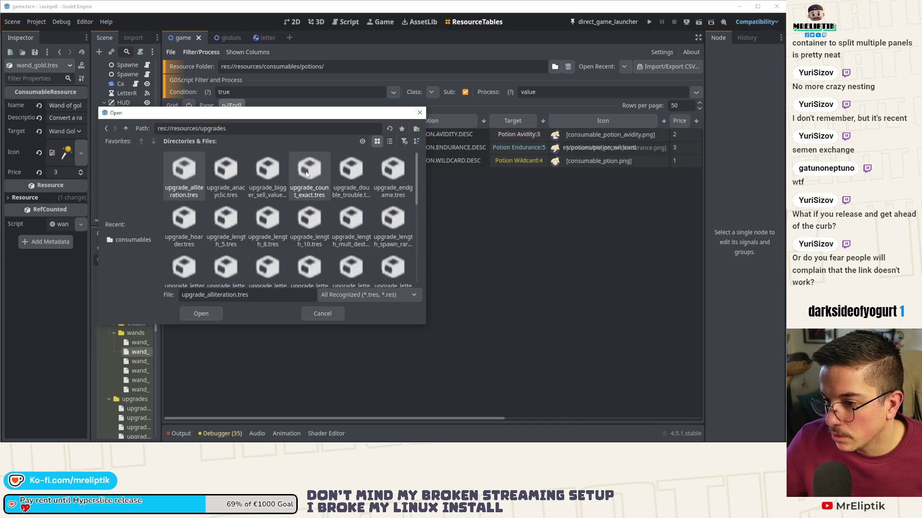
{"action": "left_click", "coordinate": [200, 314]}
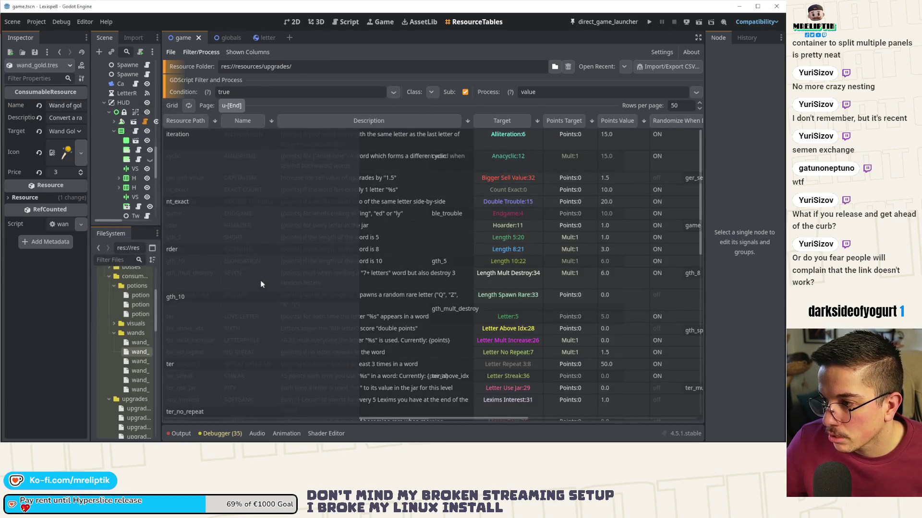
Step: Inspect the Alliteration, Lexims interest and first wand resources, and widen the file panels
{"action": "left_click", "coordinate": [329, 139]}
{"action": "scroll", "coordinate": [332, 183], "scroll_direction": "down", "scroll_amount": 3}
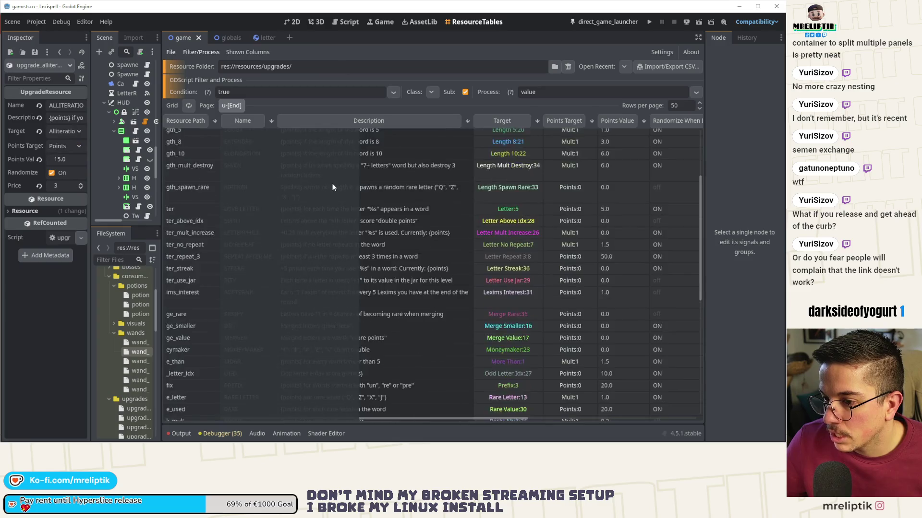
{"action": "scroll", "coordinate": [332, 184], "scroll_direction": "up", "scroll_amount": 3}
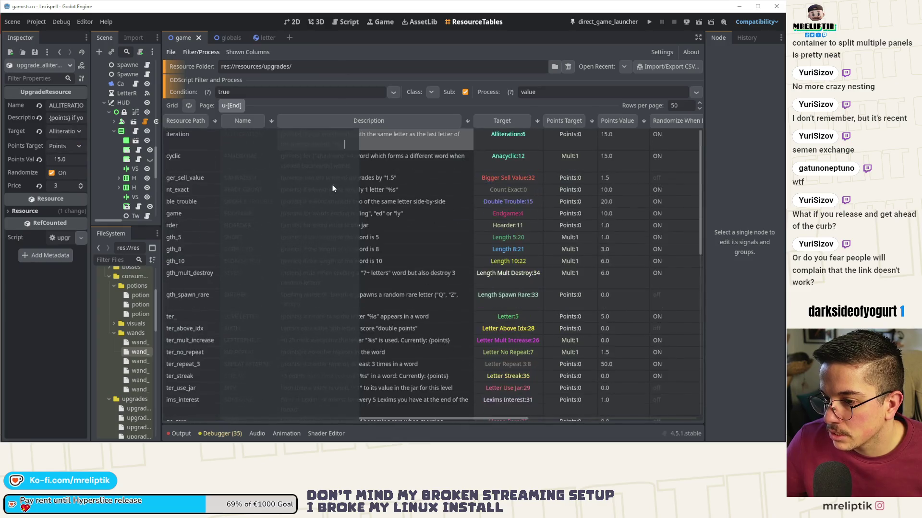
{"action": "left_click", "coordinate": [387, 414]}
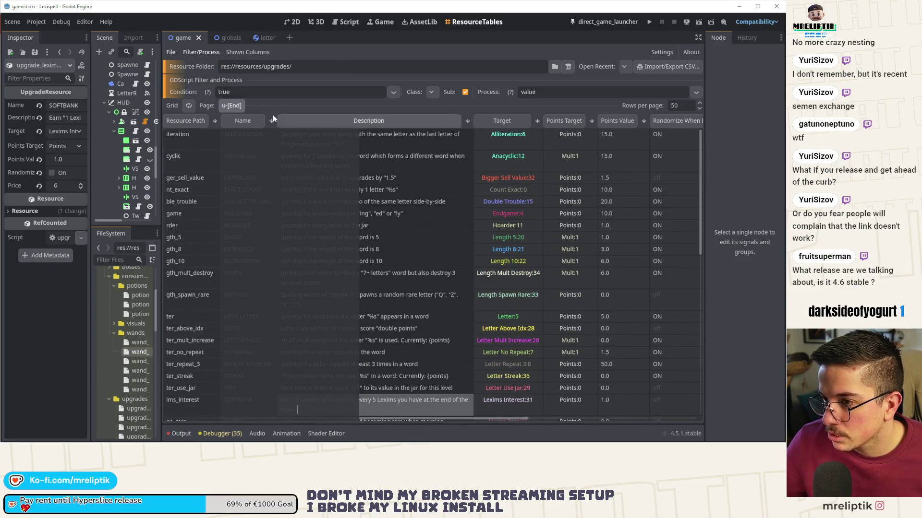
{"action": "left_click", "coordinate": [136, 342]}
{"action": "mouse_move", "coordinate": [161, 61]}
{"action": "left_mouse_down"}
{"action": "mouse_move", "coordinate": [360, 61]}
{"action": "mouse_move", "coordinate": [319, 60]}
{"action": "left_mouse_up"}
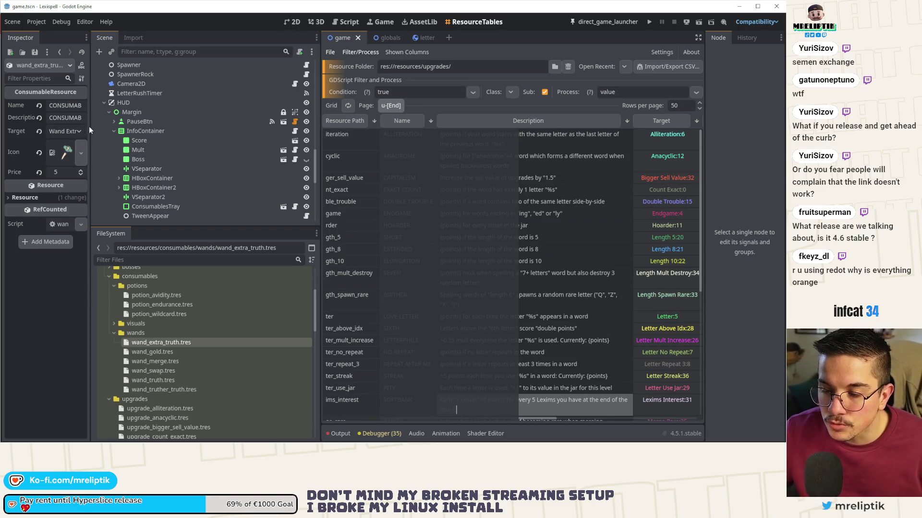
Step: Widen the inspector, adjust the side panels, and load wand_extra_truth then wand_gold.tres
{"action": "left_click_drag", "start_coordinate": [90, 126], "coordinate": [176, 131]}
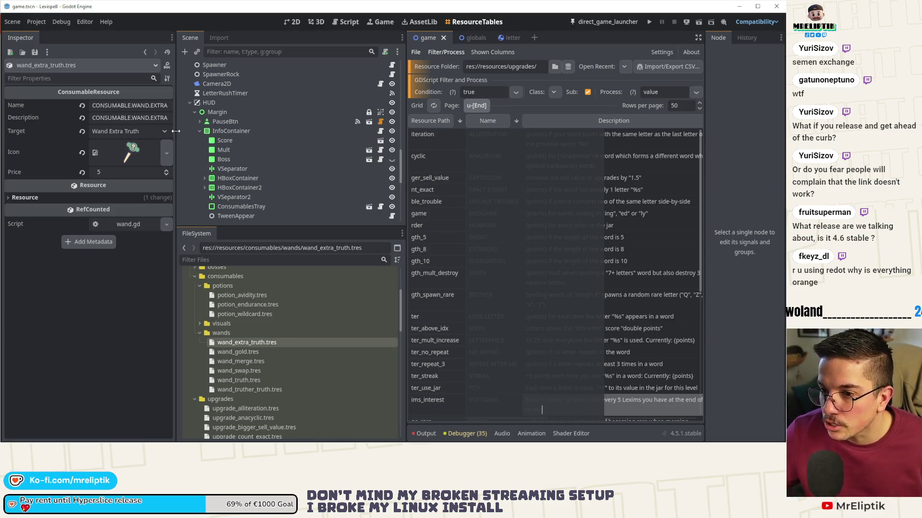
{"action": "left_click_drag", "start_coordinate": [406, 104], "coordinate": [375, 108]}
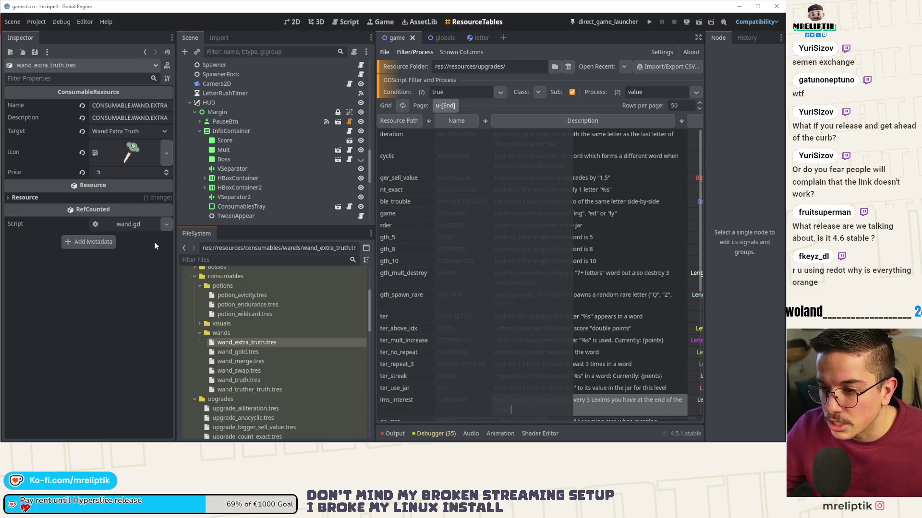
{"action": "scroll", "coordinate": [195, 336], "scroll_direction": "up", "scroll_amount": 2}
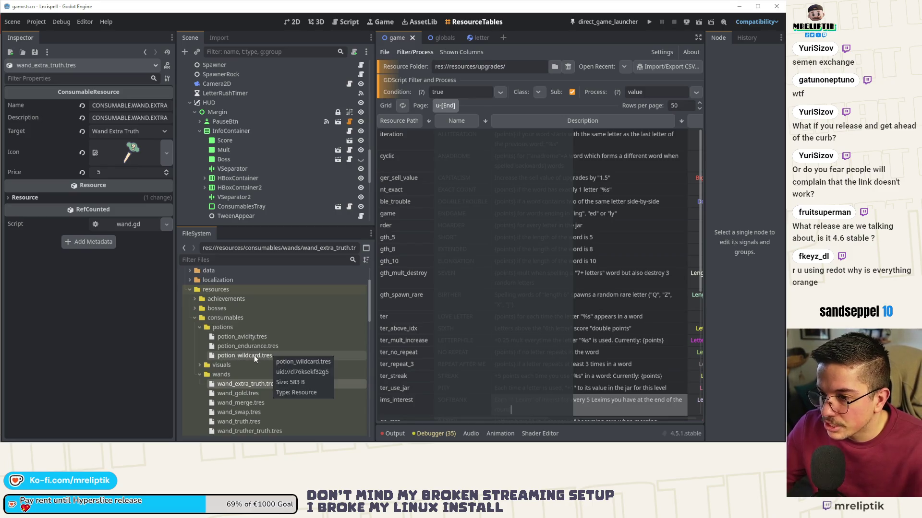
{"action": "left_click", "coordinate": [237, 384]}
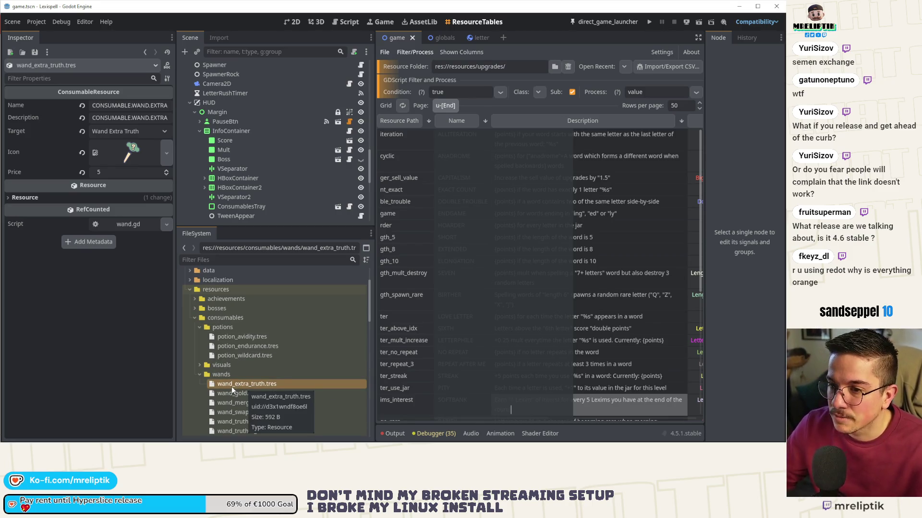
{"action": "left_click", "coordinate": [70, 90]}
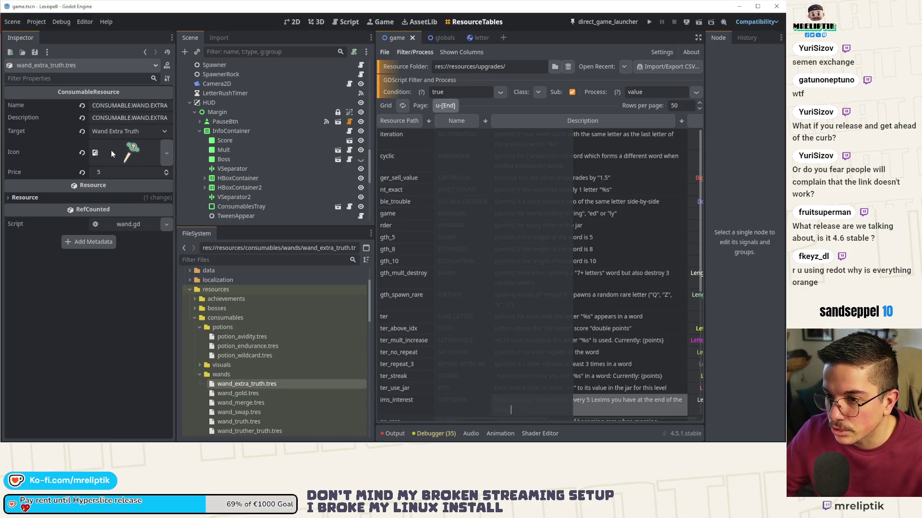
{"action": "left_click", "coordinate": [230, 395]}
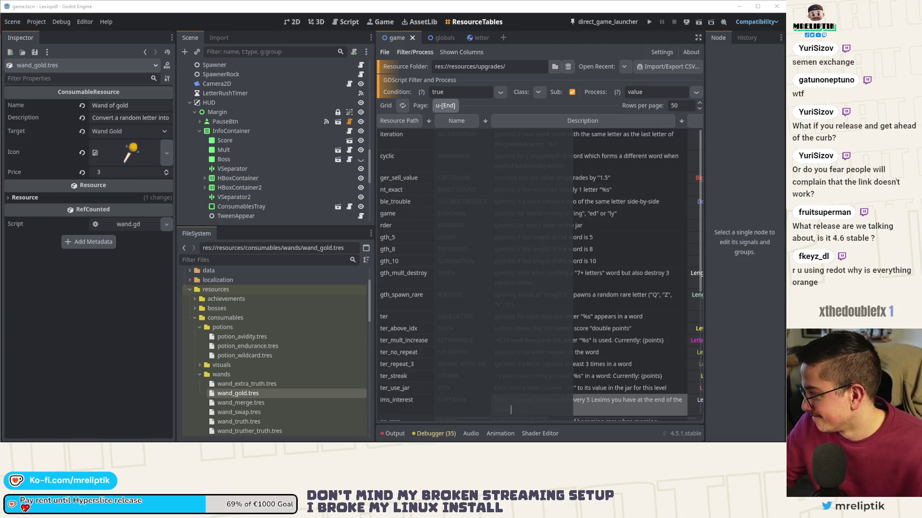
Step: Paste translation keys into the gold and merge wands' Name and Description fields
{"action": "left_click", "coordinate": [130, 105]}
{"action": "key", "text": "ctrl+v"}
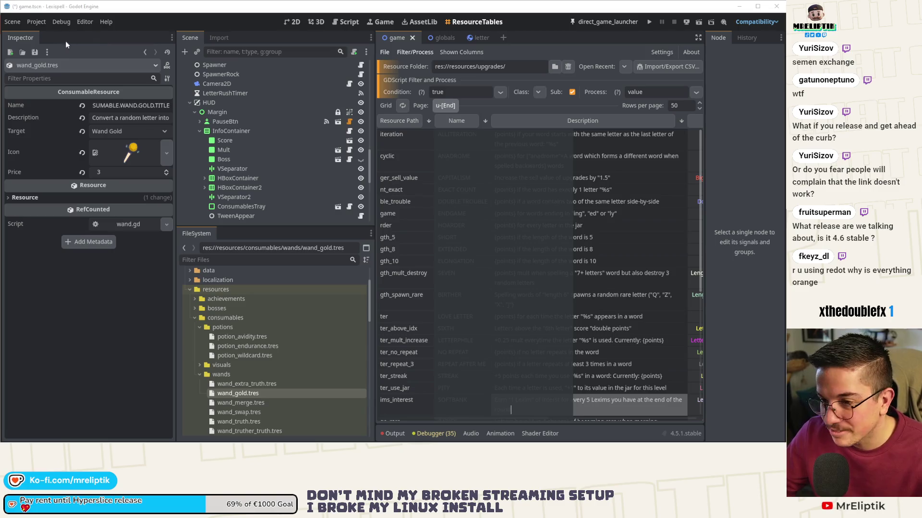
{"action": "left_click", "coordinate": [115, 117]}
{"action": "key", "text": "ctrl+v"}
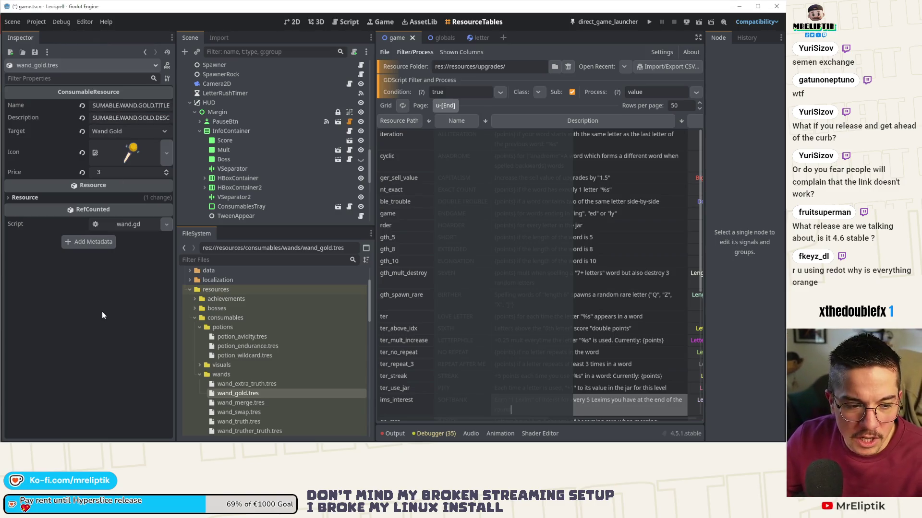
{"action": "left_click", "coordinate": [235, 403]}
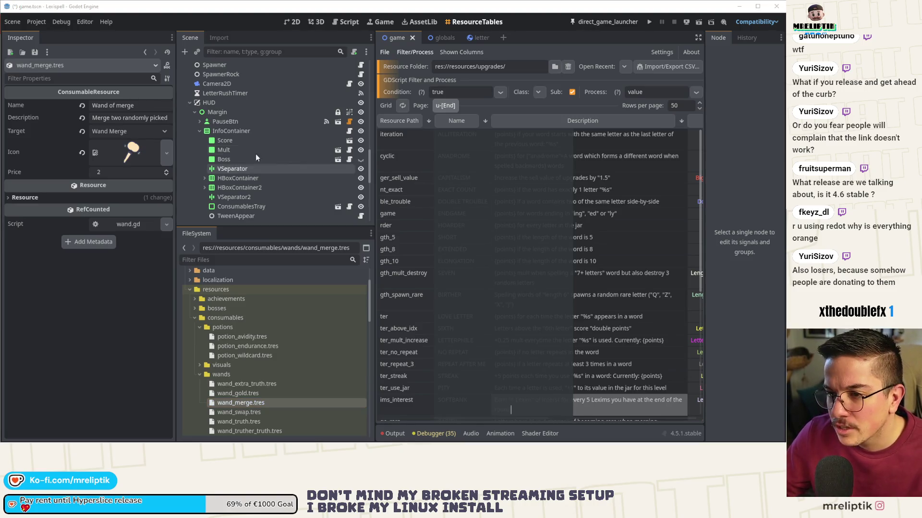
{"action": "left_click", "coordinate": [152, 108]}
{"action": "key", "text": "ctrl+v"}
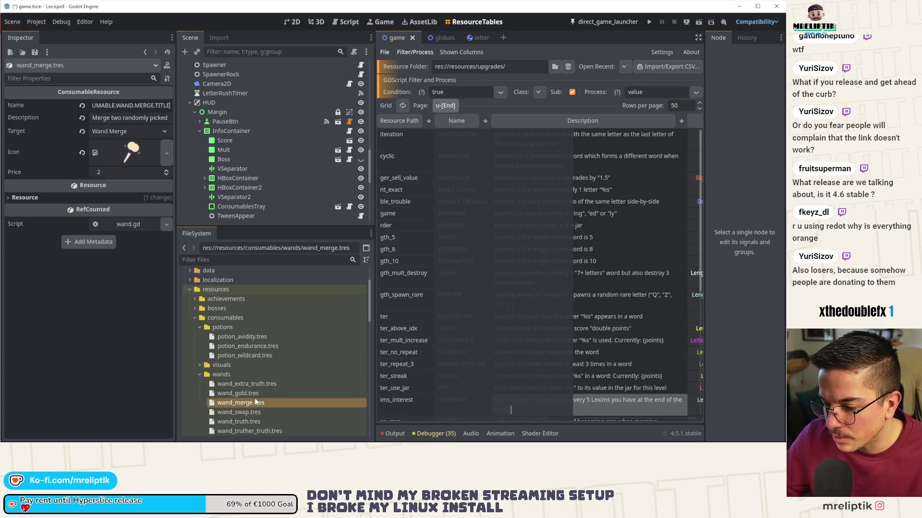
{"action": "left_click", "coordinate": [130, 118]}
{"action": "key", "text": "ctrl+v"}
{"action": "left_click", "coordinate": [248, 403]}
Step: Give the swap and truth wands translation-key names and descriptions, then save
{"action": "left_click", "coordinate": [248, 411]}
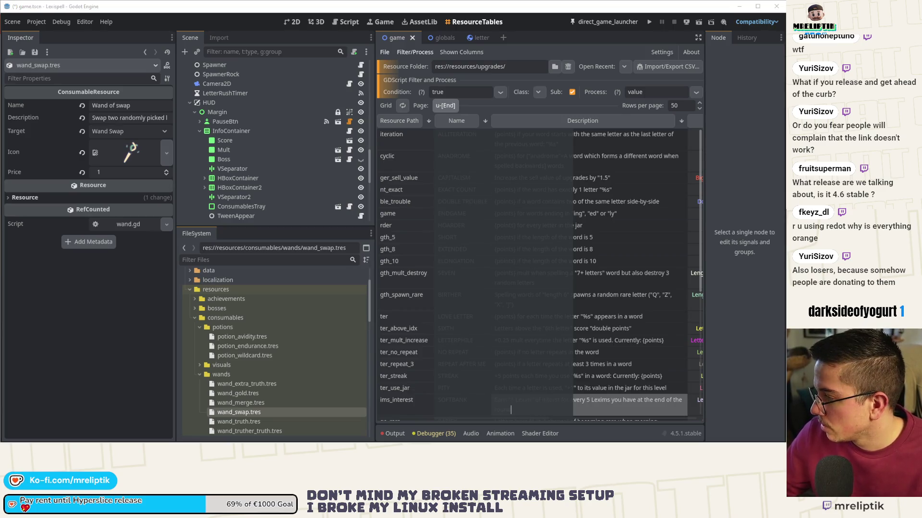
{"action": "left_click", "coordinate": [90, 105]}
{"action": "key", "text": "ctrl+v"}
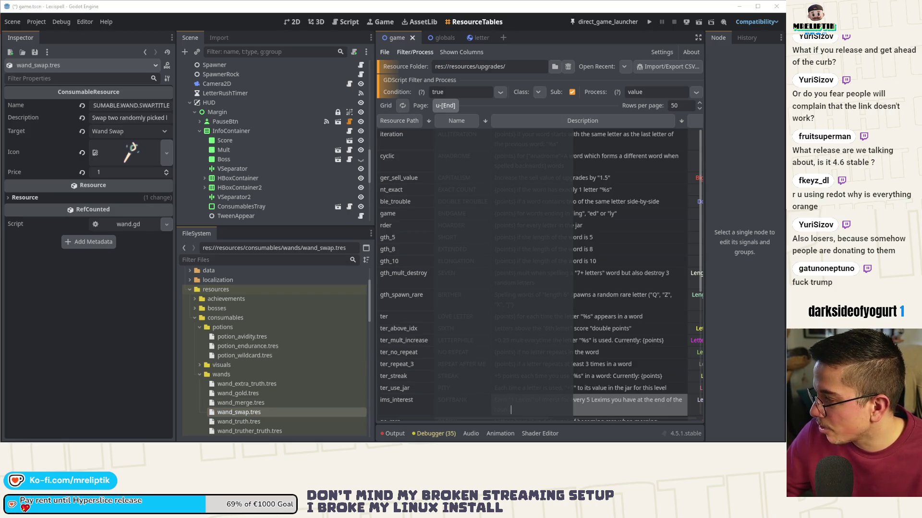
{"action": "left_click", "coordinate": [130, 118]}
{"action": "type", "text": "CONSUMABLE.WAND.SWAP.DESC"}
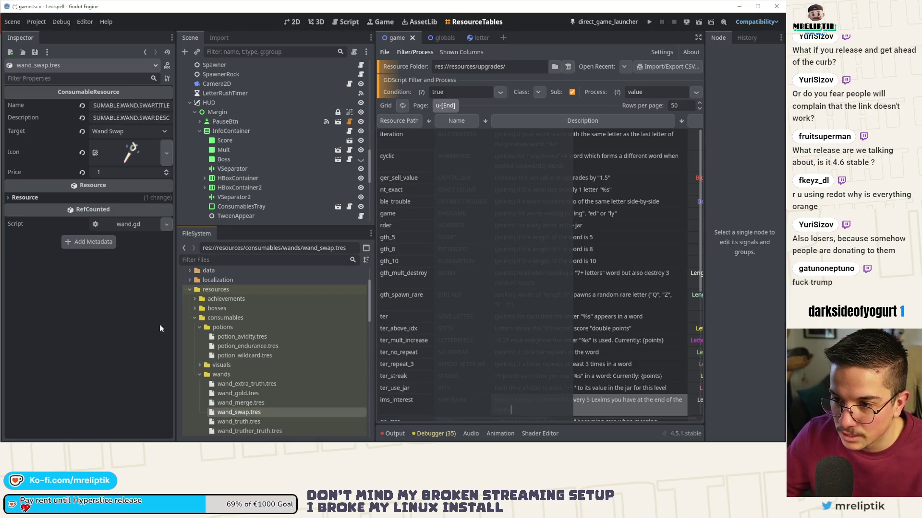
{"action": "left_click", "coordinate": [247, 422]}
{"action": "scroll", "coordinate": [243, 384], "scroll_direction": "down", "scroll_amount": 2}
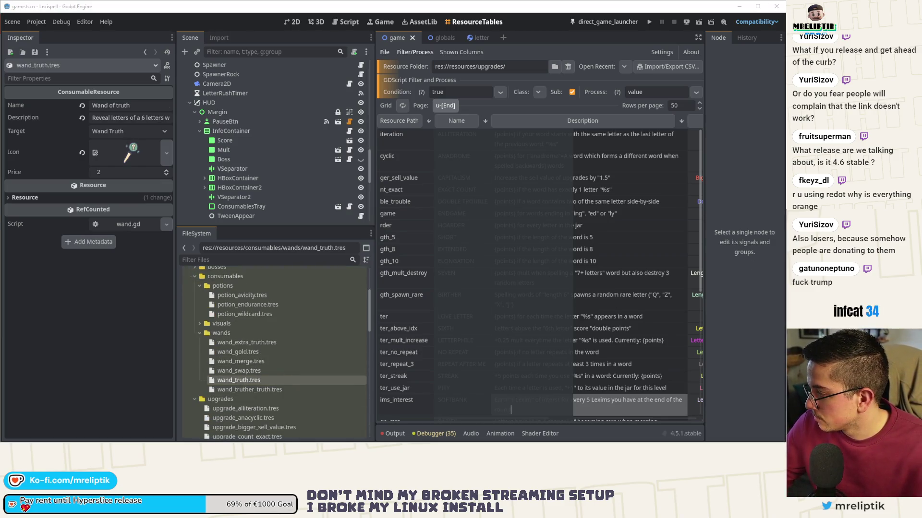
{"action": "left_click", "coordinate": [130, 105]}
{"action": "key", "text": "ctrl+v"}
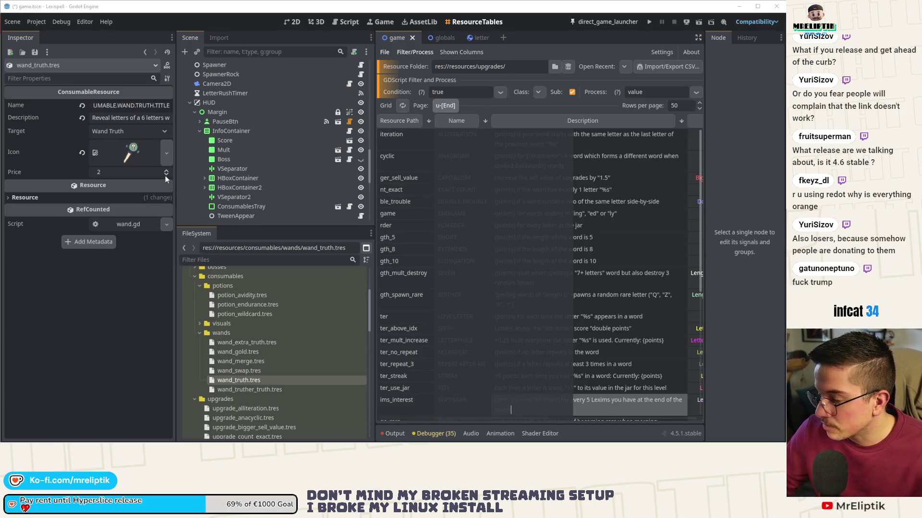
{"action": "left_click", "coordinate": [132, 117]}
{"action": "key", "text": "ctrl+v"}
{"action": "key", "text": "ctrl+s"}
Step: Set the truther truth wand to TRUTHER_TRUTH.TITLE and TRUTHER_TRUTH.DESC keys and save
{"action": "left_click", "coordinate": [252, 390]}
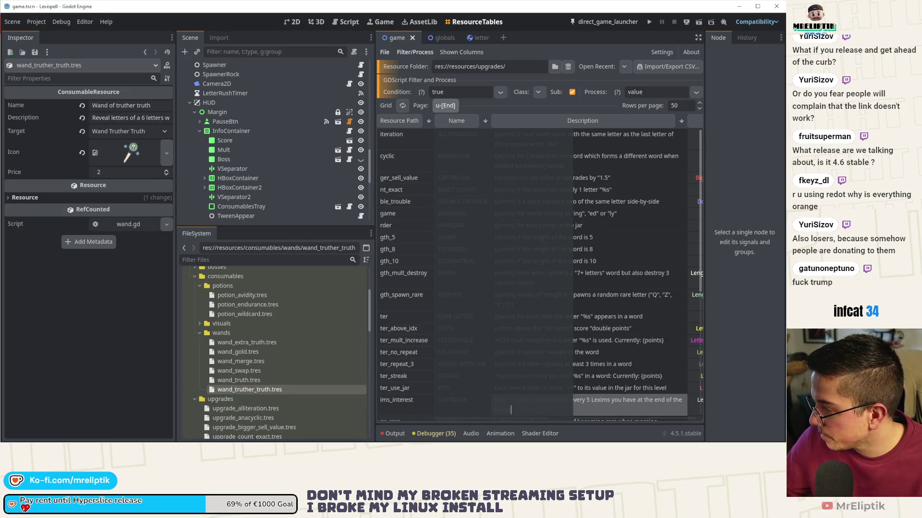
{"action": "left_click", "coordinate": [130, 105]}
{"action": "key", "text": "ctrl+v"}
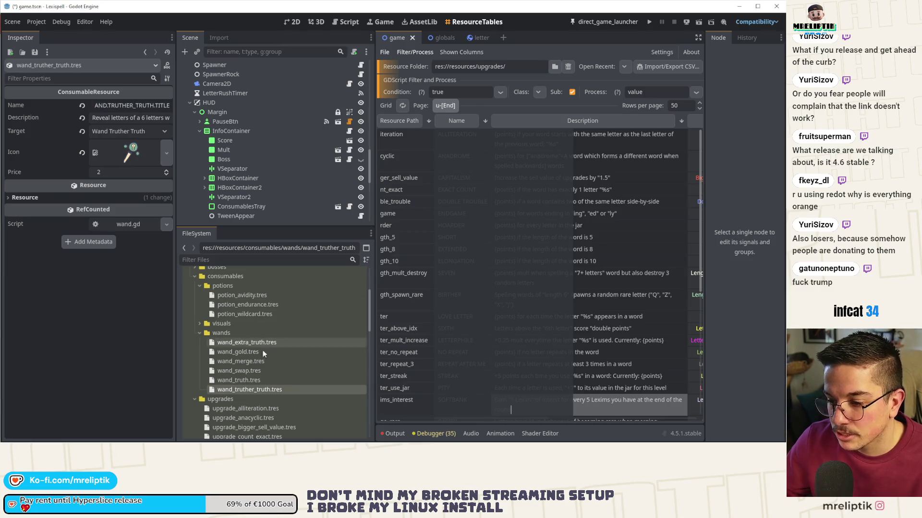
{"action": "left_click", "coordinate": [144, 118]}
{"action": "key", "text": "ctrl+v"}
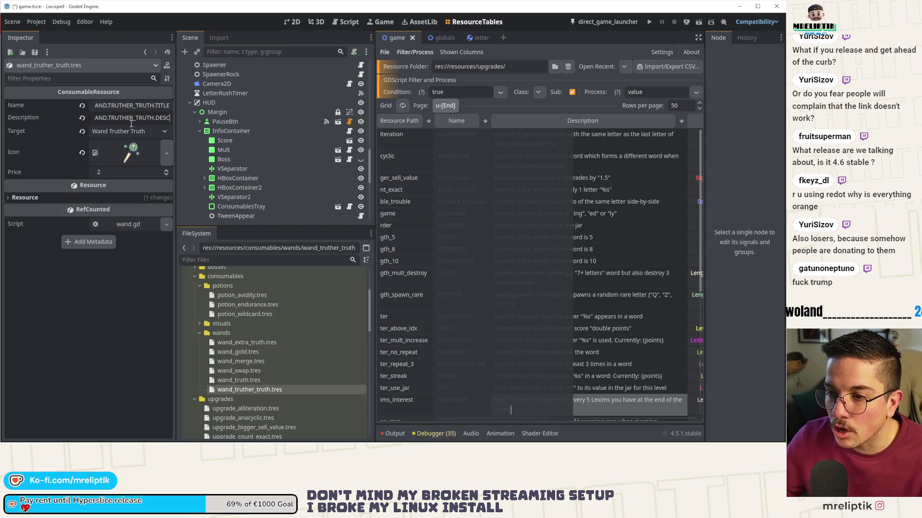
{"action": "key", "text": "ctrl+s"}
{"action": "left_click_drag", "start_coordinate": [175, 214], "coordinate": [133, 214]}
Step: Narrow the left docks, move the Inspector beside the Node panel on the right, and return to 2D
{"action": "mouse_move", "coordinate": [331, 212]}
{"action": "left_mouse_down"}
{"action": "mouse_move", "coordinate": [264, 212]}
{"action": "mouse_move", "coordinate": [299, 212]}
{"action": "left_mouse_up"}
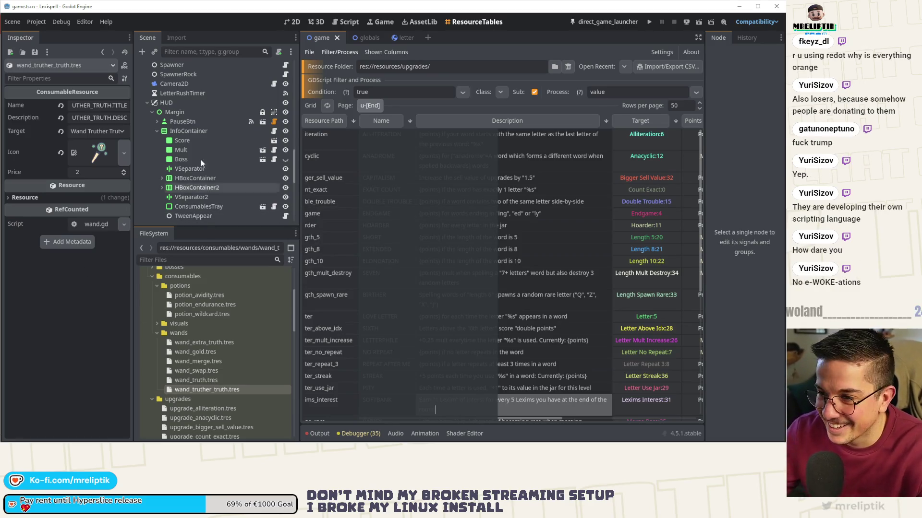
{"action": "mouse_move", "coordinate": [299, 136]}
{"action": "left_mouse_down"}
{"action": "mouse_move", "coordinate": [268, 136]}
{"action": "mouse_move", "coordinate": [297, 136]}
{"action": "left_mouse_up"}
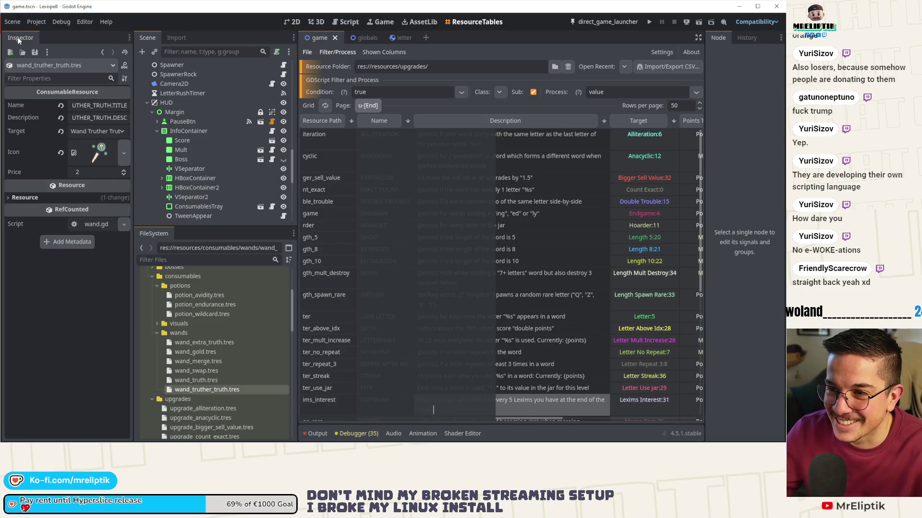
{"action": "left_click_drag", "start_coordinate": [19, 42], "coordinate": [727, 38]}
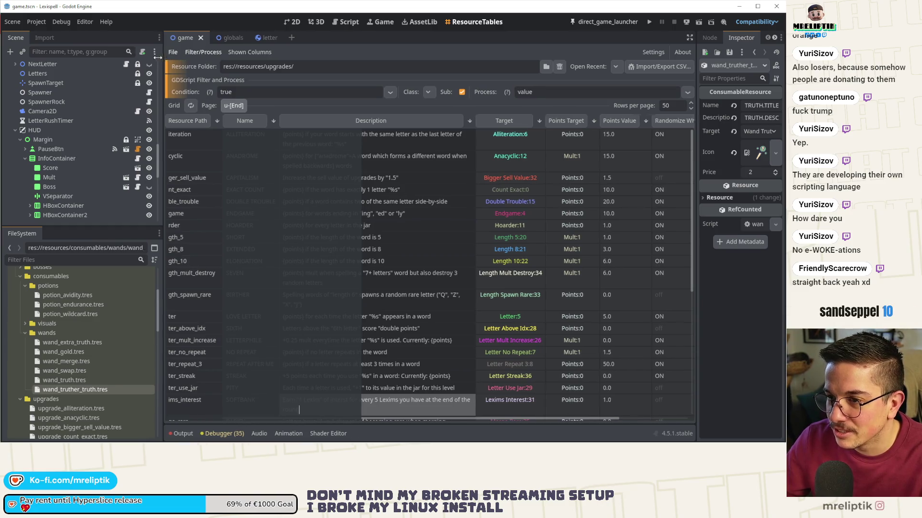
{"action": "left_click_drag", "start_coordinate": [161, 57], "coordinate": [142, 57]}
{"action": "left_click", "coordinate": [292, 22]}
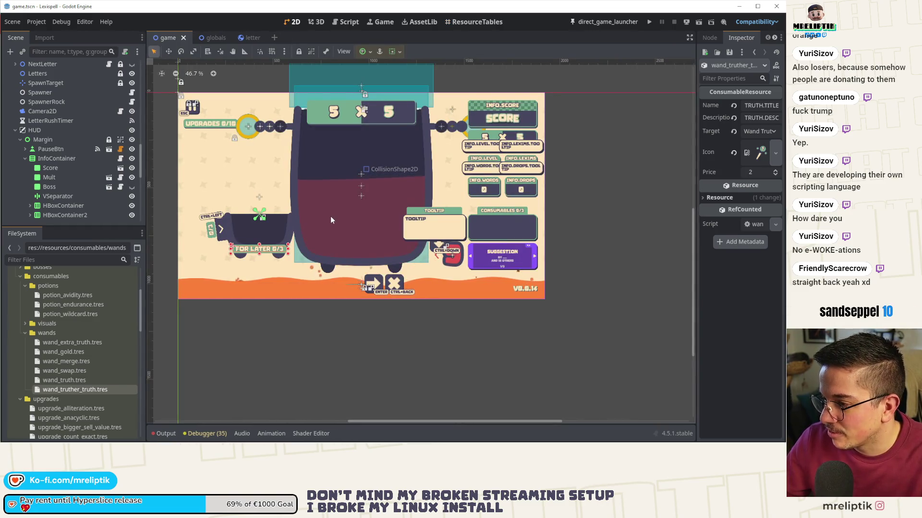
Step: Save the game.tscn scene and go back to the upgrades resource table
{"action": "scroll", "coordinate": [267, 231], "scroll_direction": "up", "scroll_amount": 2}
{"action": "scroll", "coordinate": [263, 233], "scroll_direction": "down", "scroll_amount": 2}
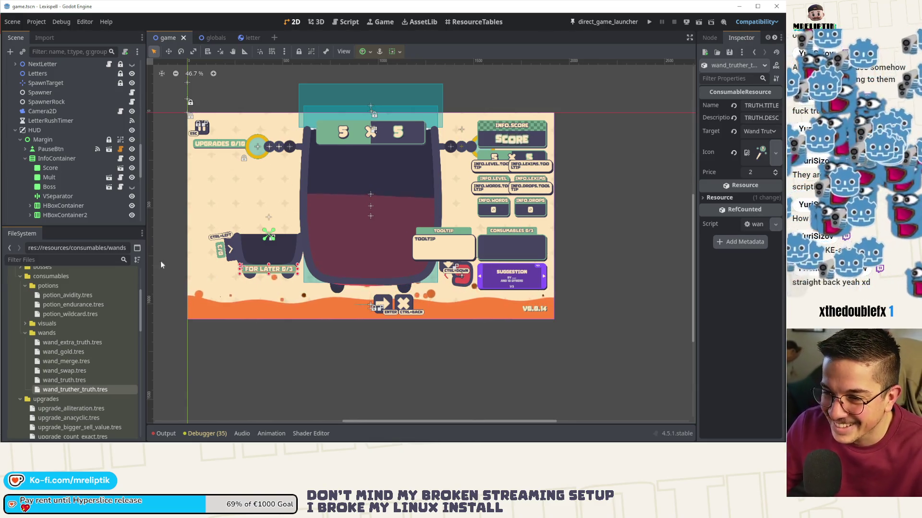
{"action": "key", "text": "ctrl+s"}
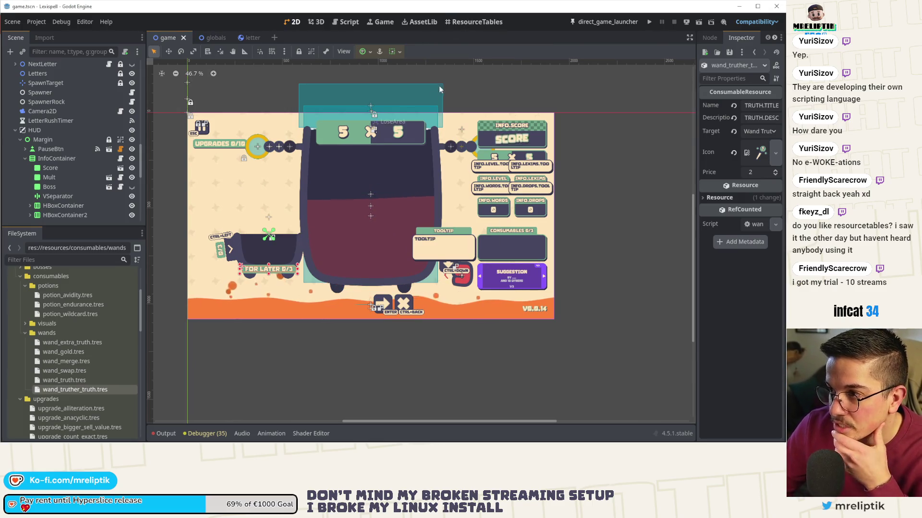
{"action": "left_click", "coordinate": [473, 22]}
Step: Scroll through the upgrades table and collapse the Filter/Process and Resource Folder panels
{"action": "scroll", "coordinate": [322, 237], "scroll_direction": "down", "scroll_amount": 2}
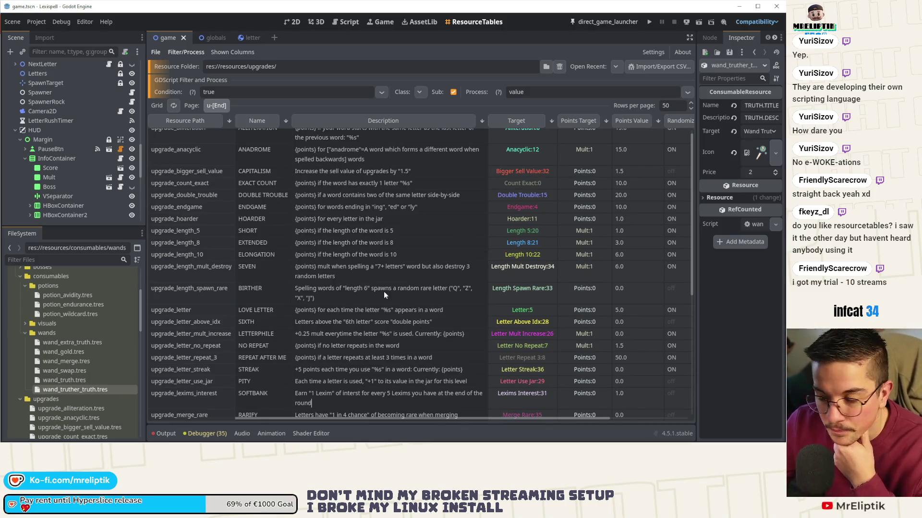
{"action": "scroll", "coordinate": [539, 292], "scroll_direction": "up", "scroll_amount": 1}
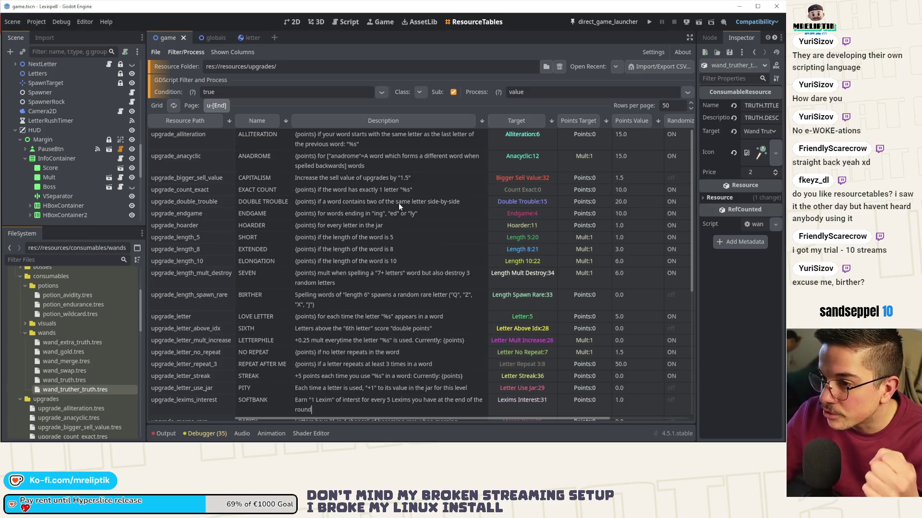
{"action": "scroll", "coordinate": [398, 203], "scroll_direction": "down", "scroll_amount": 3}
{"action": "scroll", "coordinate": [551, 278], "scroll_direction": "up", "scroll_amount": 3}
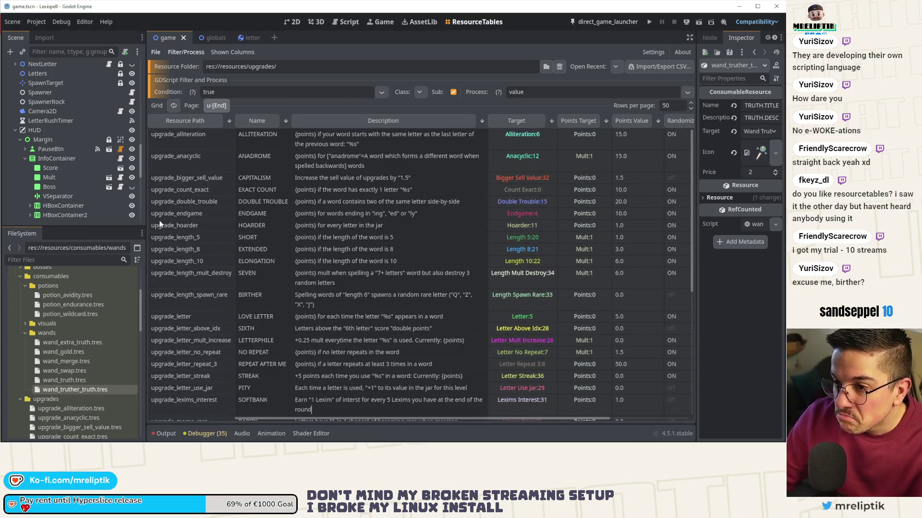
{"action": "scroll", "coordinate": [411, 258], "scroll_direction": "down", "scroll_amount": 5}
{"action": "scroll", "coordinate": [384, 305], "scroll_direction": "up", "scroll_amount": 5}
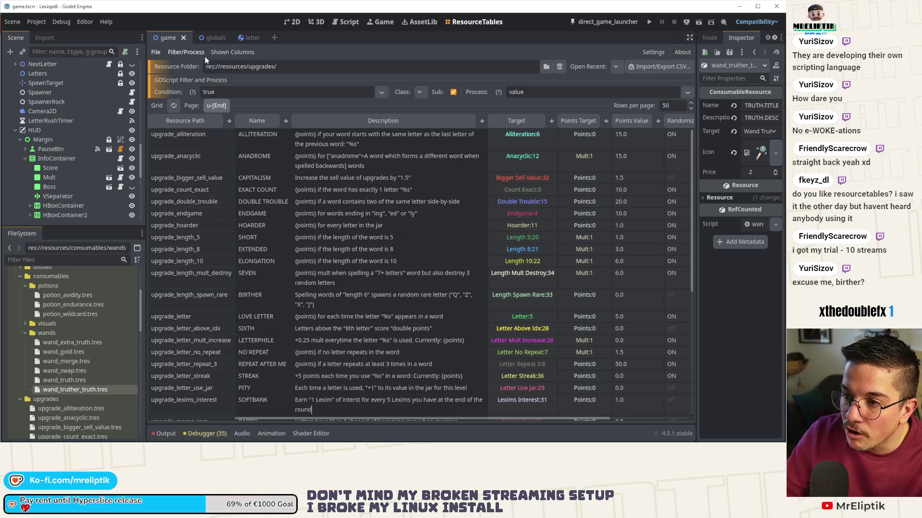
{"action": "left_click", "coordinate": [185, 50]}
{"action": "left_click", "coordinate": [155, 52]}
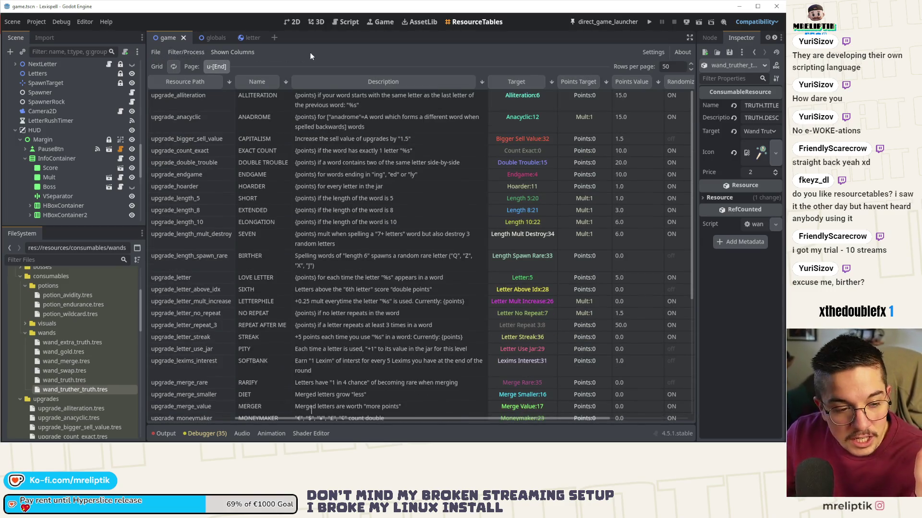
Step: Recheck the filter and folder settings, hide them again, and expand the table to fill the editor
{"action": "left_click", "coordinate": [175, 48]}
{"action": "left_click", "coordinate": [183, 50]}
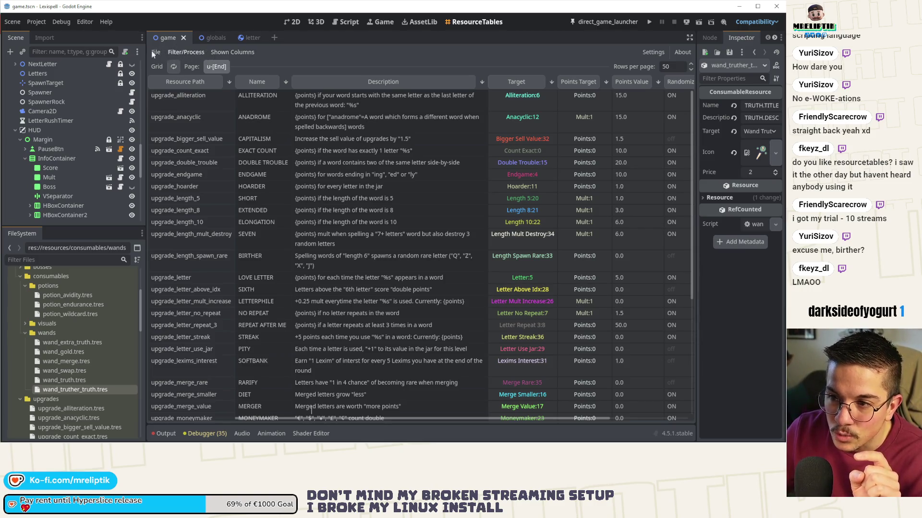
{"action": "left_click", "coordinate": [179, 51]}
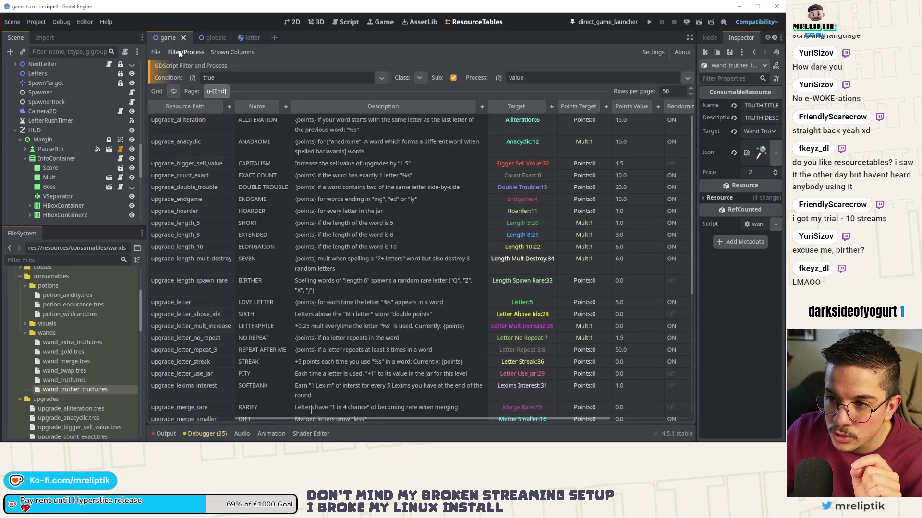
{"action": "left_click", "coordinate": [181, 51]}
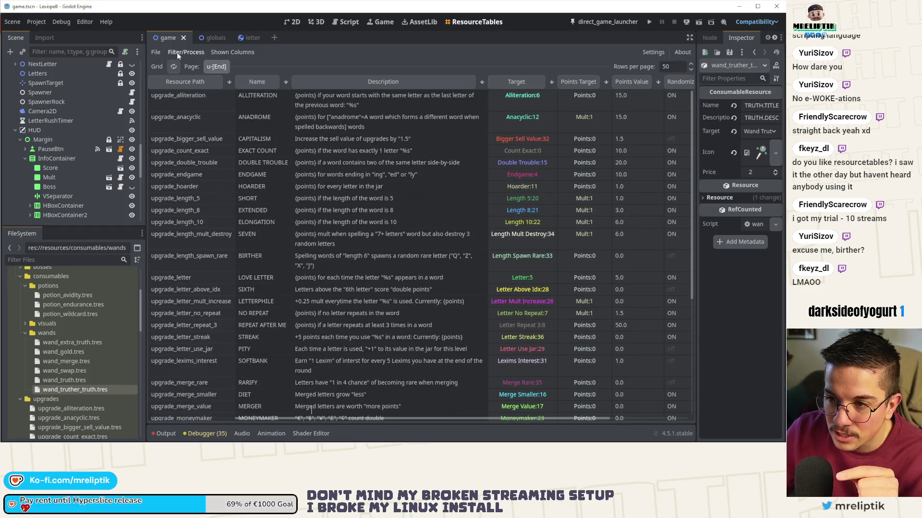
{"action": "left_click", "coordinate": [162, 54]}
{"action": "left_click", "coordinate": [154, 56]}
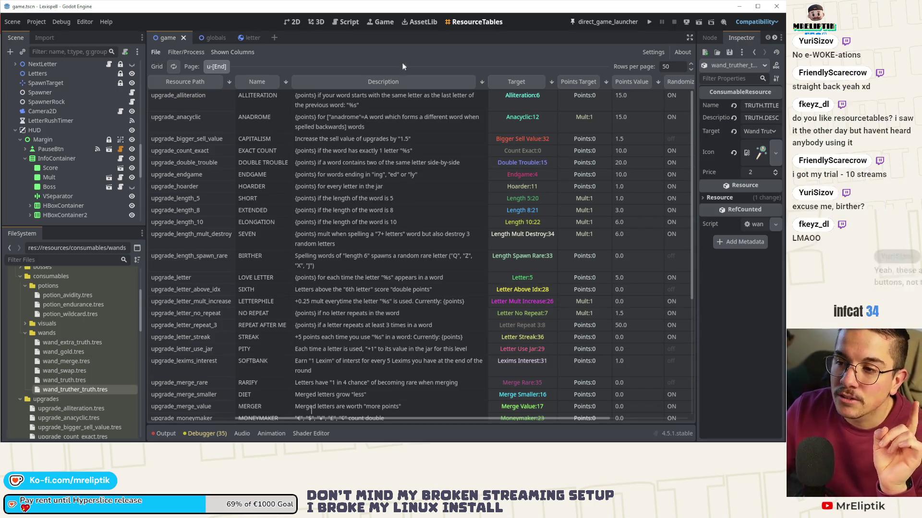
{"action": "left_click", "coordinate": [688, 38]}
{"action": "scroll", "coordinate": [329, 212], "scroll_direction": "down", "scroll_amount": 5}
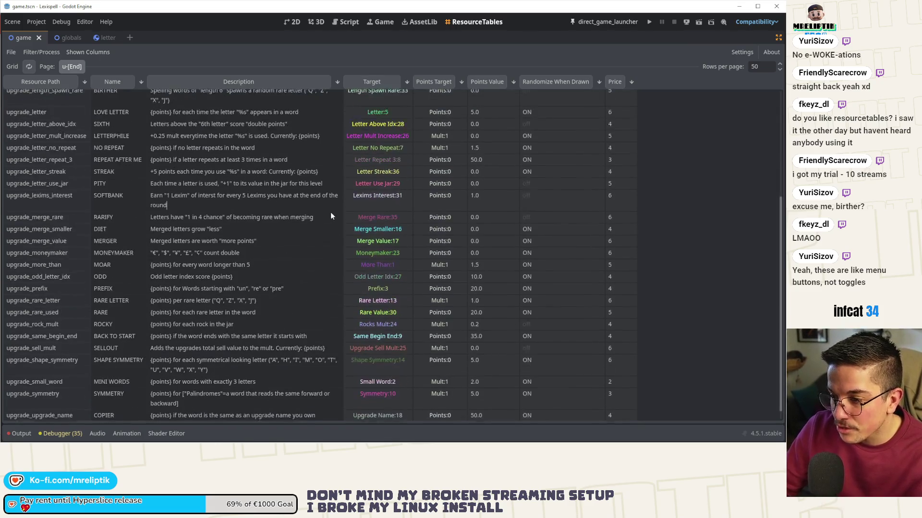
Step: Sort the upgrades by Target, restore the docks, then sort them by name
{"action": "scroll", "coordinate": [344, 215], "scroll_direction": "up", "scroll_amount": 5}
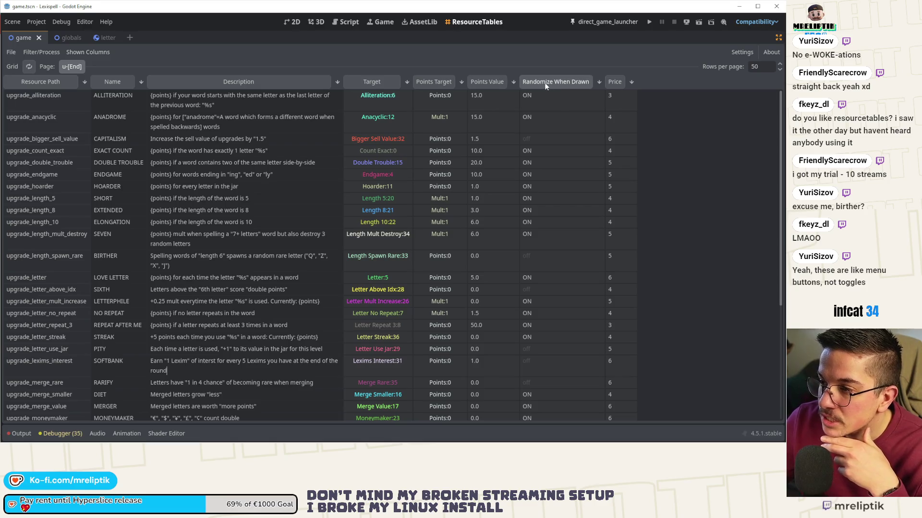
{"action": "left_click", "coordinate": [377, 84]}
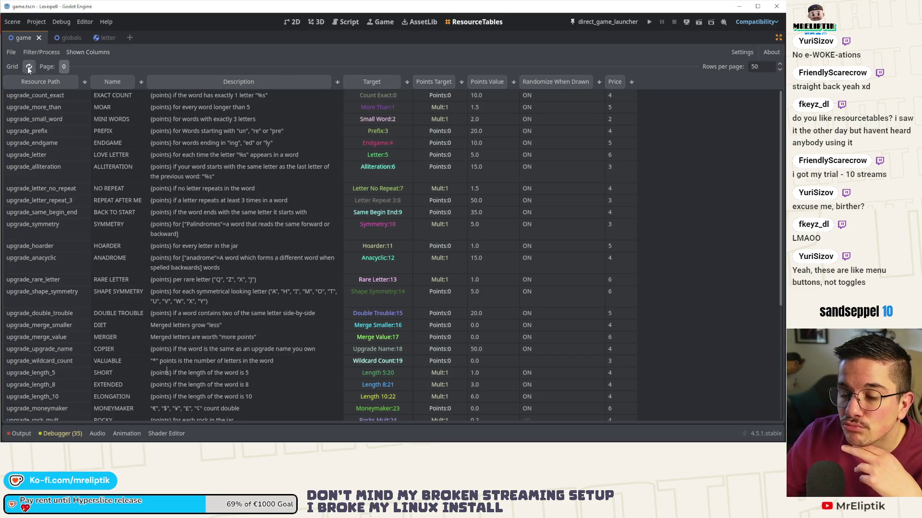
{"action": "left_click", "coordinate": [778, 38]}
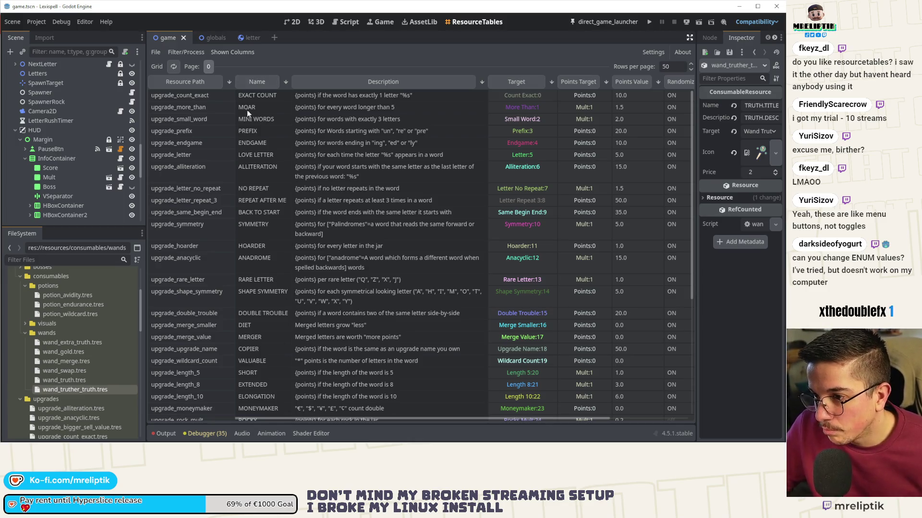
{"action": "left_click", "coordinate": [258, 82]}
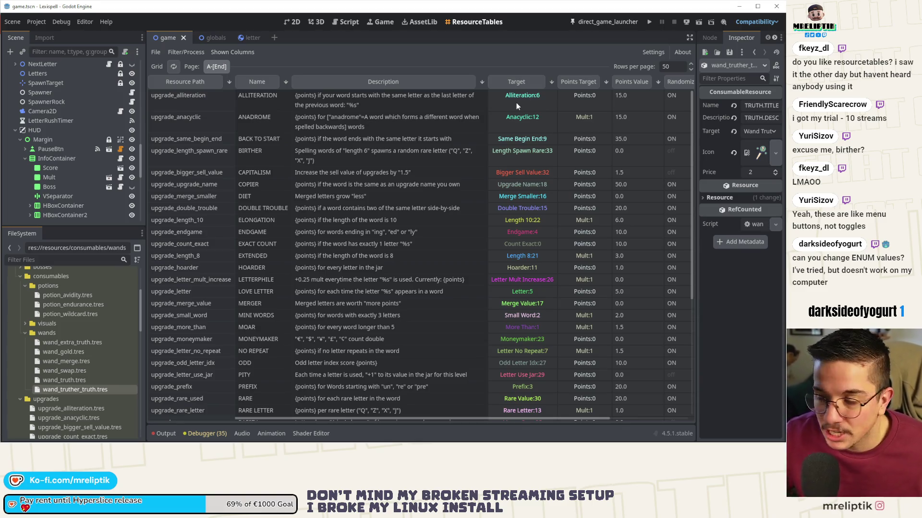
Step: Check the ALLITERATION upgrade's values: target Alliteration, points value 15.0, randomize on, price 3
{"action": "left_click", "coordinate": [517, 103]}
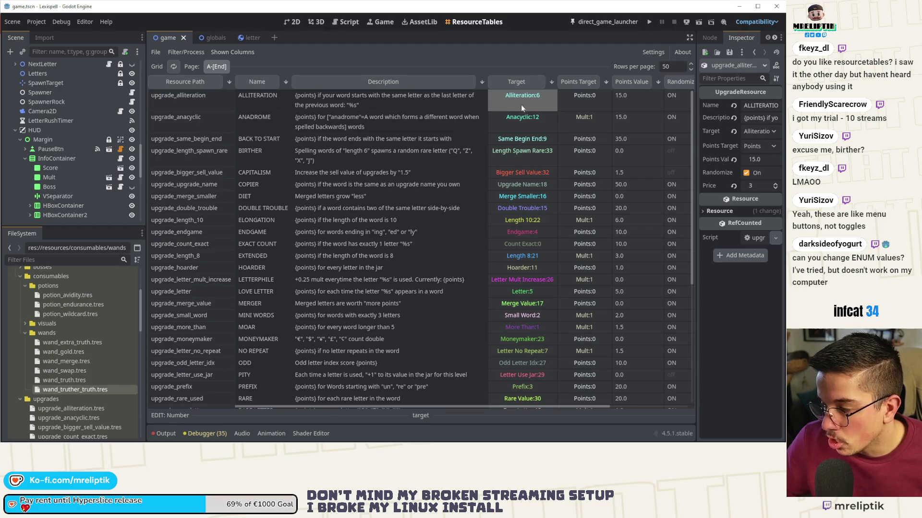
{"action": "left_click", "coordinate": [595, 97]}
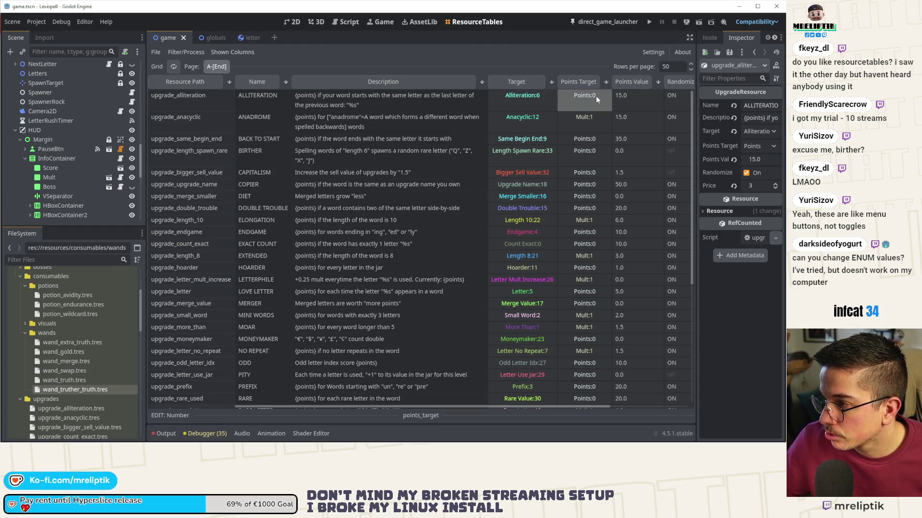
{"action": "left_click", "coordinate": [547, 97]}
{"action": "left_click", "coordinate": [620, 97]}
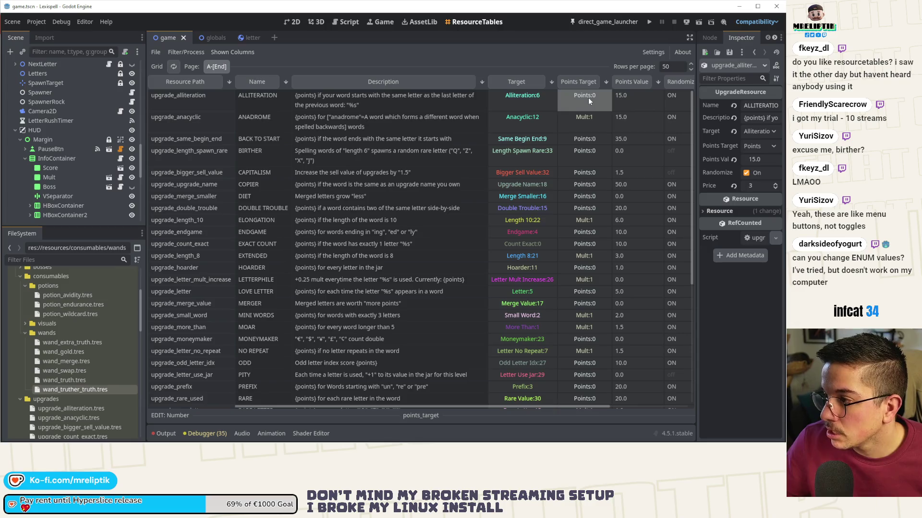
{"action": "left_click", "coordinate": [526, 100]}
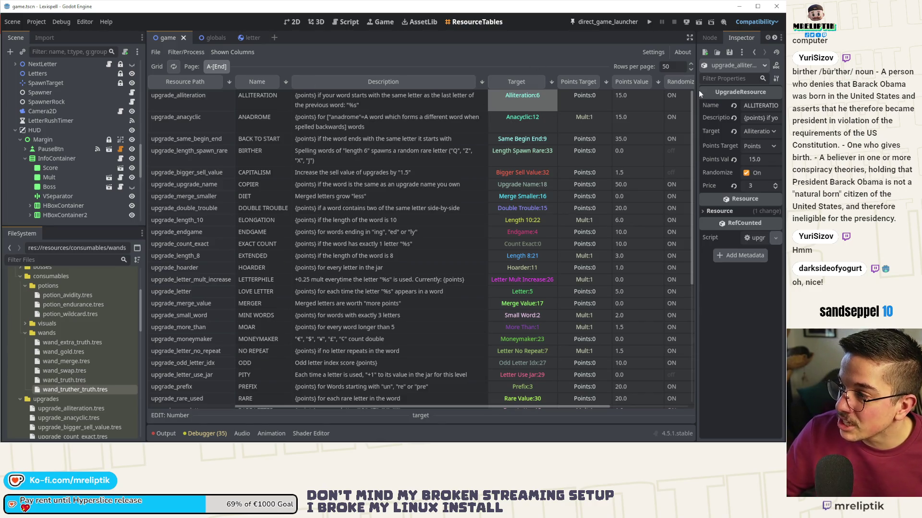
{"action": "left_click_drag", "start_coordinate": [698, 90], "coordinate": [553, 90]}
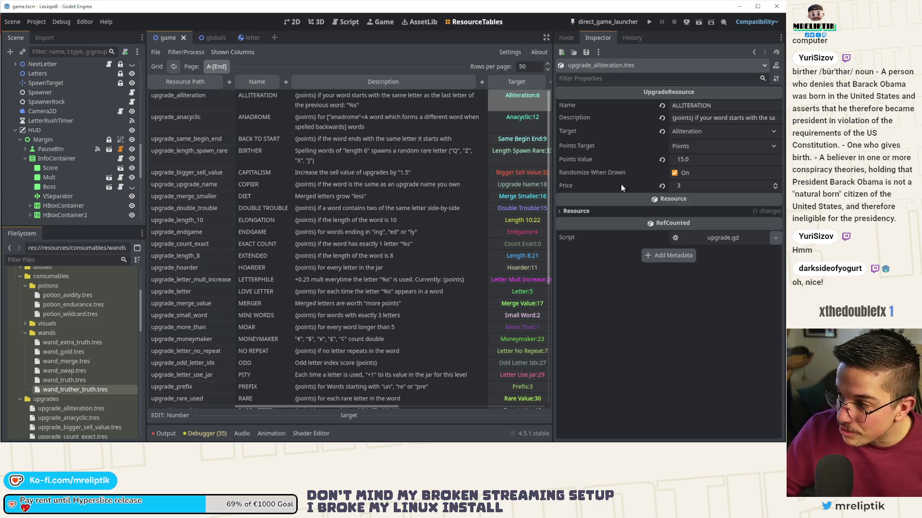
Step: Widen the table and select the BIRTHER upgrade (upgrade_length_spawn_rare) to show its properties
{"action": "left_click_drag", "start_coordinate": [553, 144], "coordinate": [690, 144]}
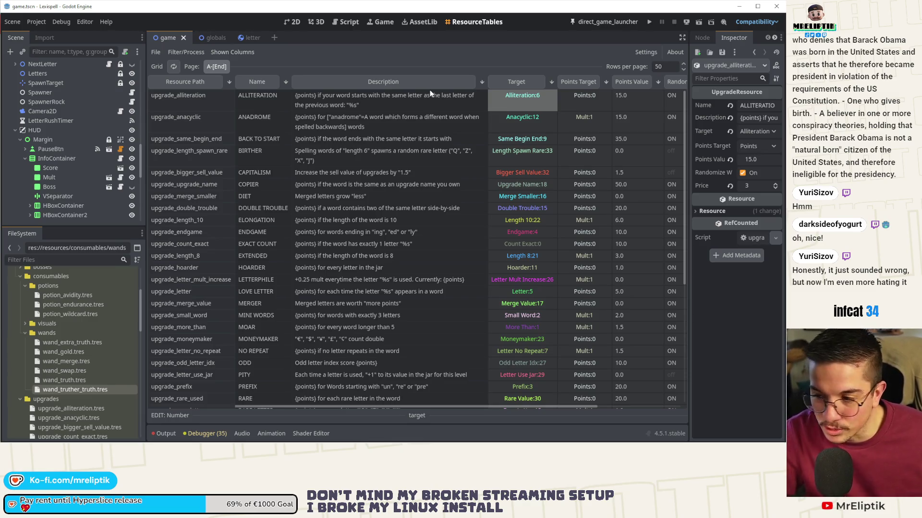
{"action": "left_click", "coordinate": [257, 150]}
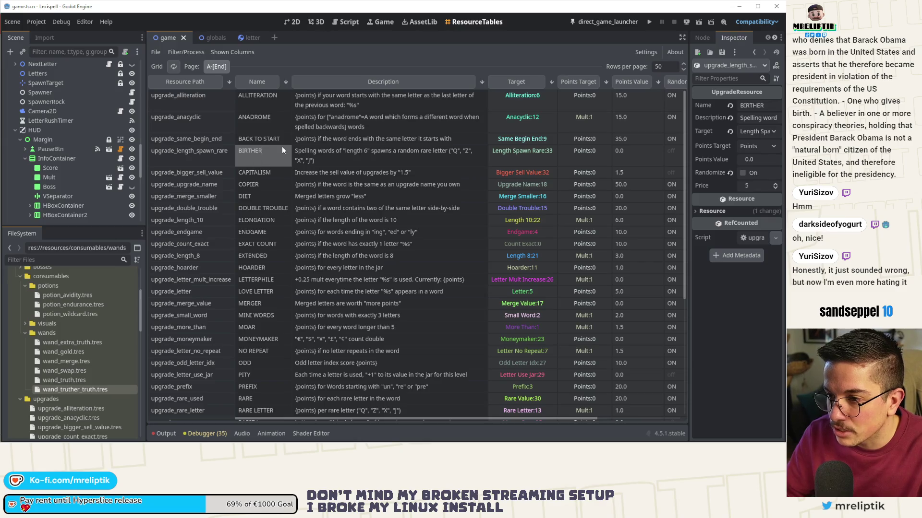
Step: Replace the name BIRTHER with SPAWNER in upgrade_length_spawn_rare's Name cell
{"action": "key", "text": "BackSpace"}
{"action": "key", "text": "BackSpace"}
{"action": "key", "text": "BackSpace"}
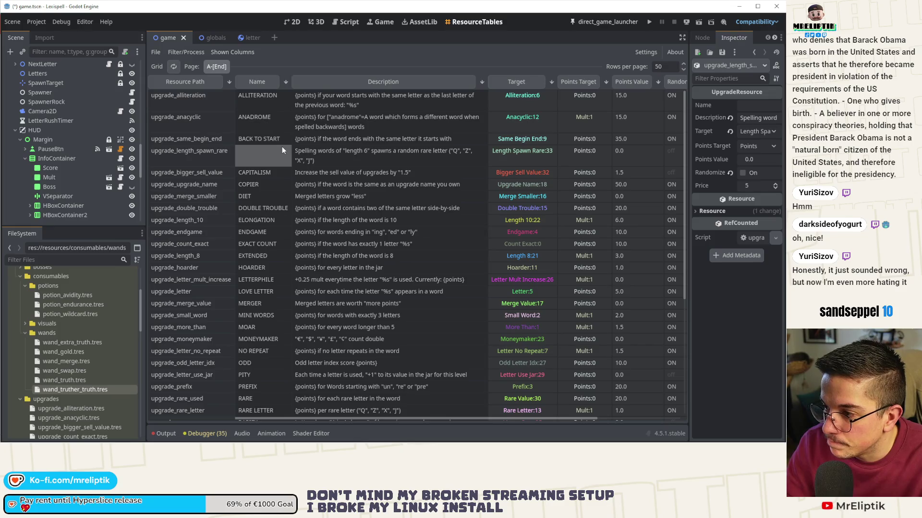
{"action": "type", "text": "SPAWNER"}
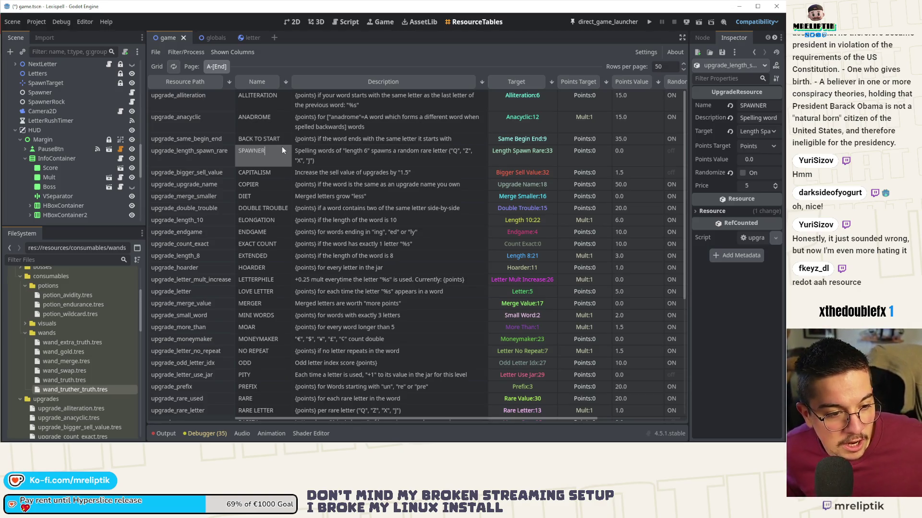
{"action": "left_click", "coordinate": [317, 291]}
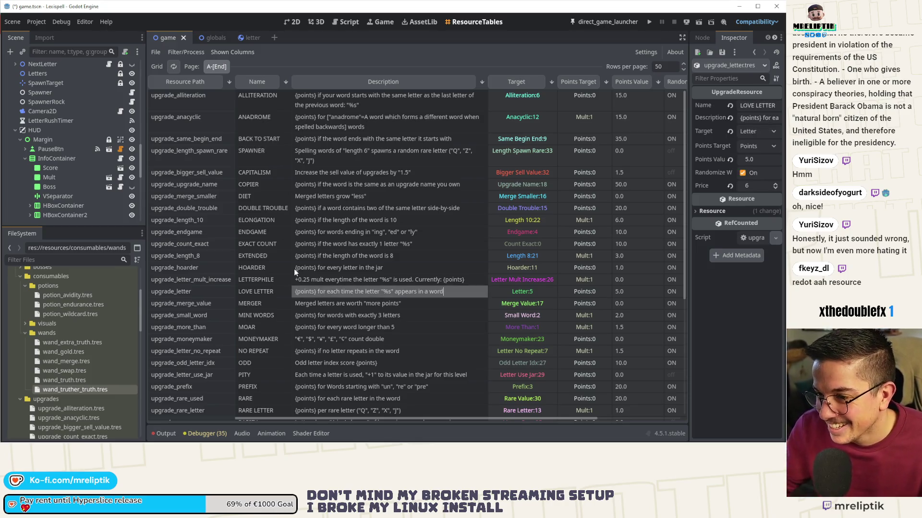
{"action": "scroll", "coordinate": [271, 276], "scroll_direction": "down", "scroll_amount": 5}
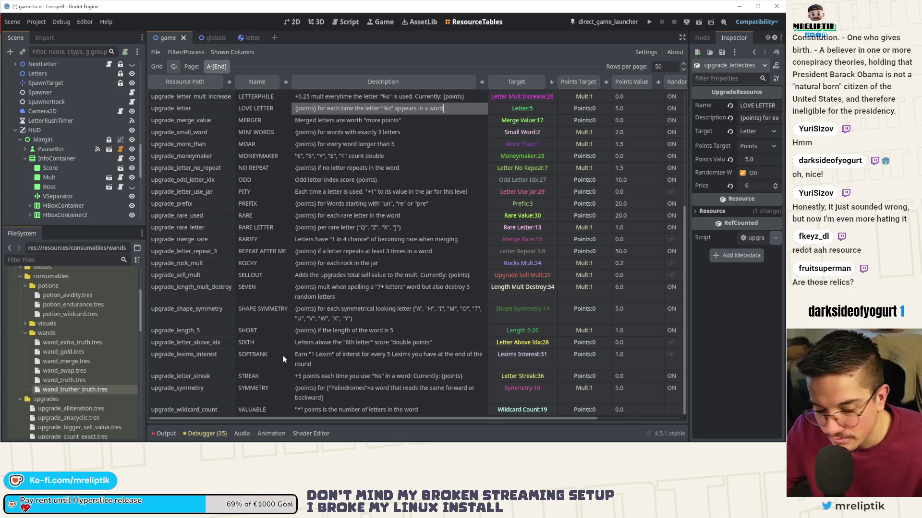
{"action": "scroll", "coordinate": [273, 350], "scroll_direction": "up", "scroll_amount": 5}
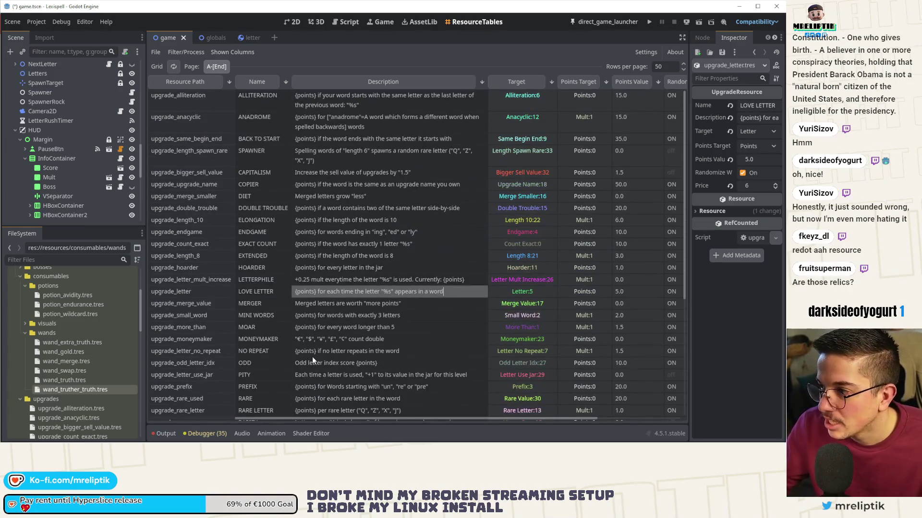
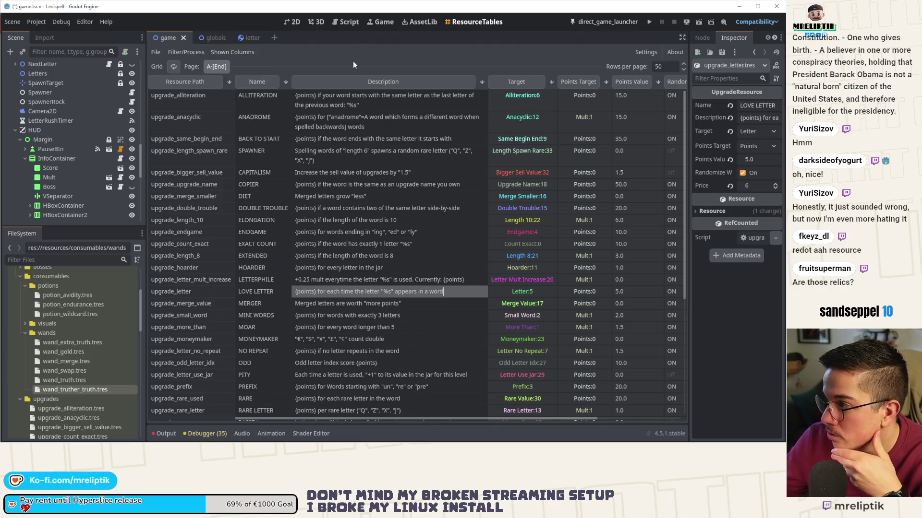
Step: Return Godot to the 2D scene view, then switch over to the code editor
{"action": "mouse_move", "coordinate": [360, 443]}
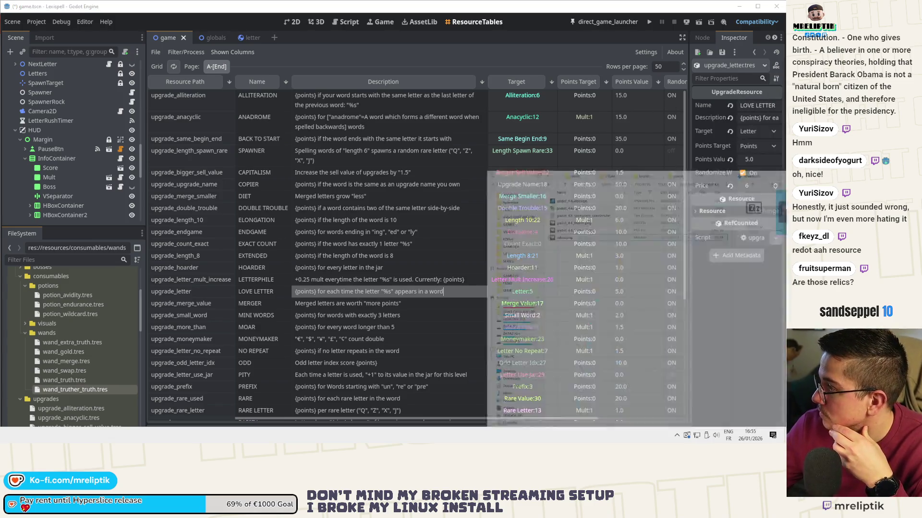
{"action": "left_click", "coordinate": [292, 21]}
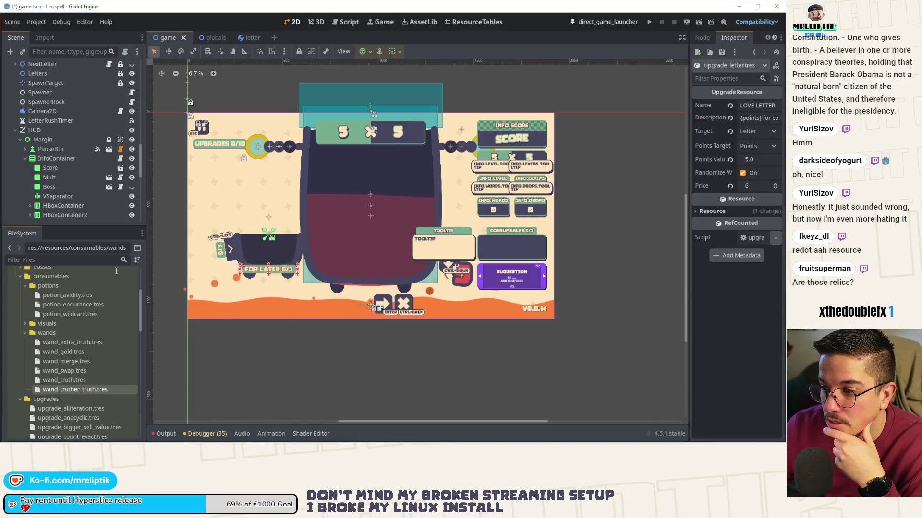
{"action": "key", "text": "alt+Tab"}
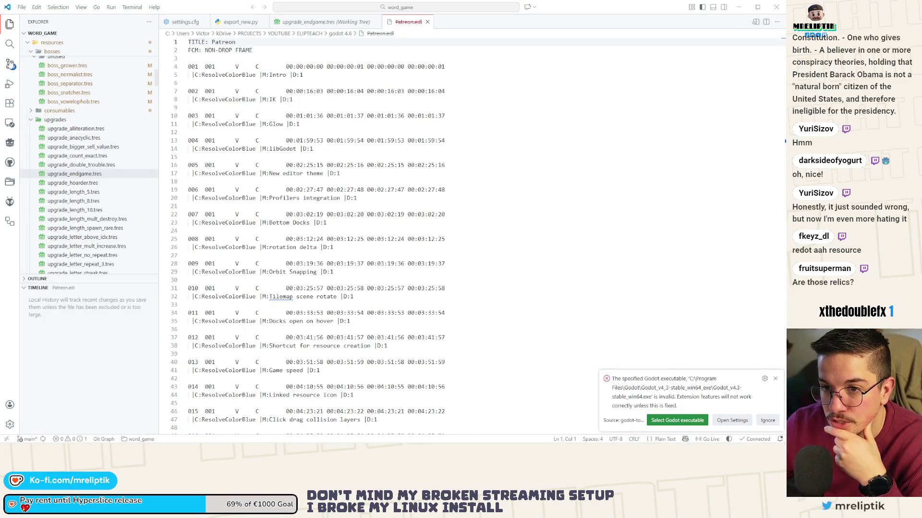
Step: Review the pending diffs, stage project.godot and commit it with the message 'localization'
{"action": "key", "text": "ctrl+shift+g"}
{"action": "scroll", "coordinate": [67, 192], "scroll_direction": "down", "scroll_amount": 10}
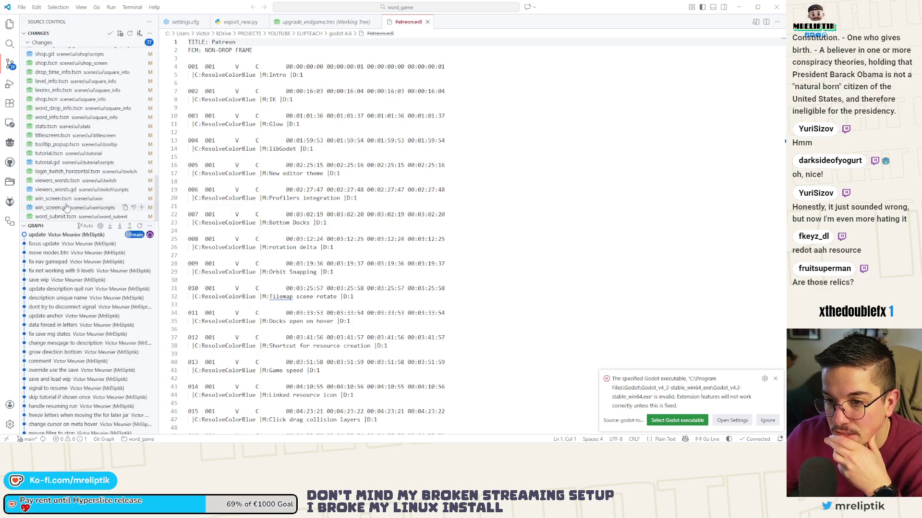
{"action": "scroll", "coordinate": [72, 177], "scroll_direction": "up", "scroll_amount": 5}
{"action": "scroll", "coordinate": [73, 169], "scroll_direction": "up", "scroll_amount": 5}
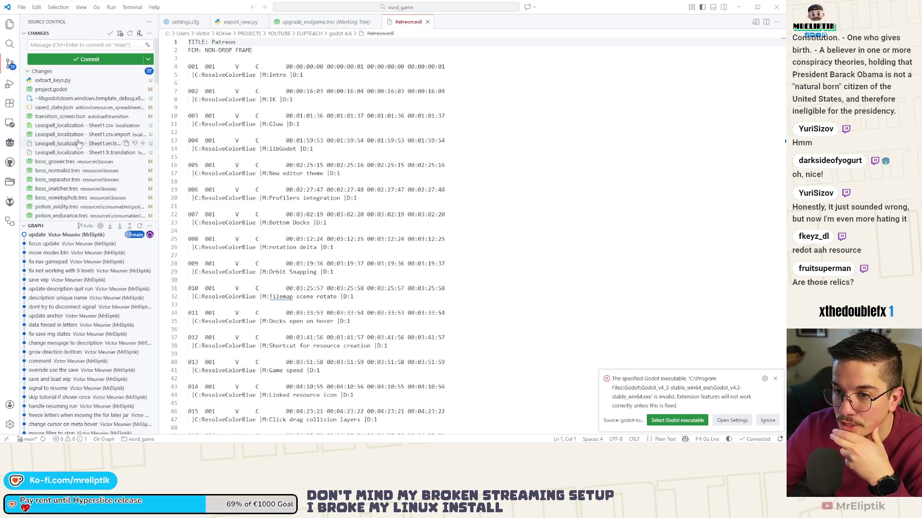
{"action": "left_click", "coordinate": [53, 108]}
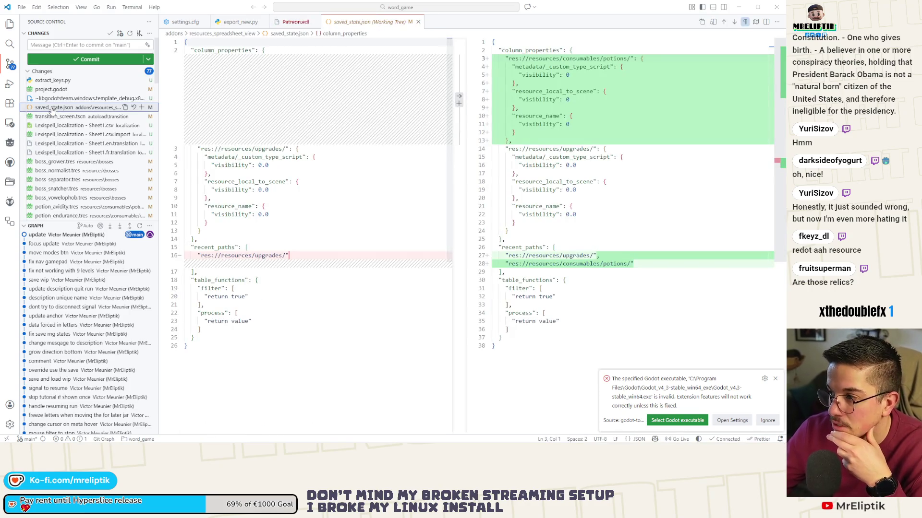
{"action": "left_click", "coordinate": [50, 90]}
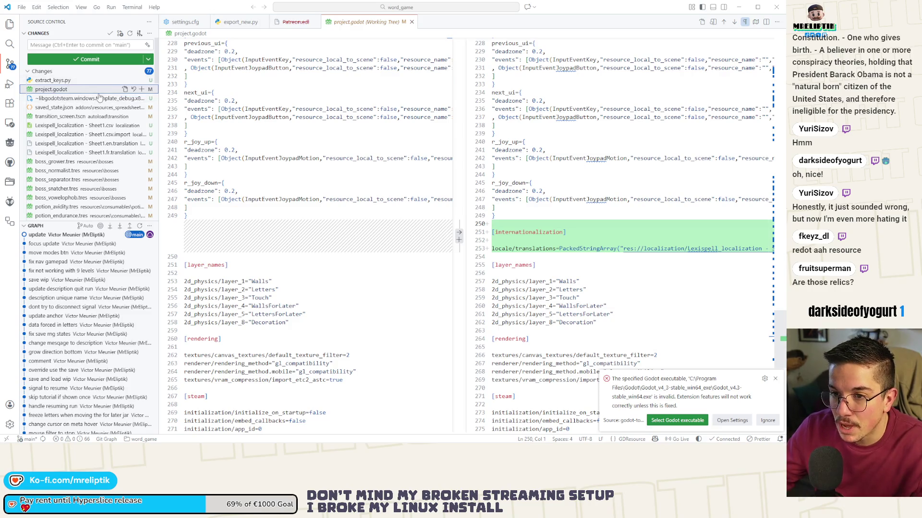
{"action": "left_click", "coordinate": [143, 90]}
{"action": "left_click", "coordinate": [55, 127]}
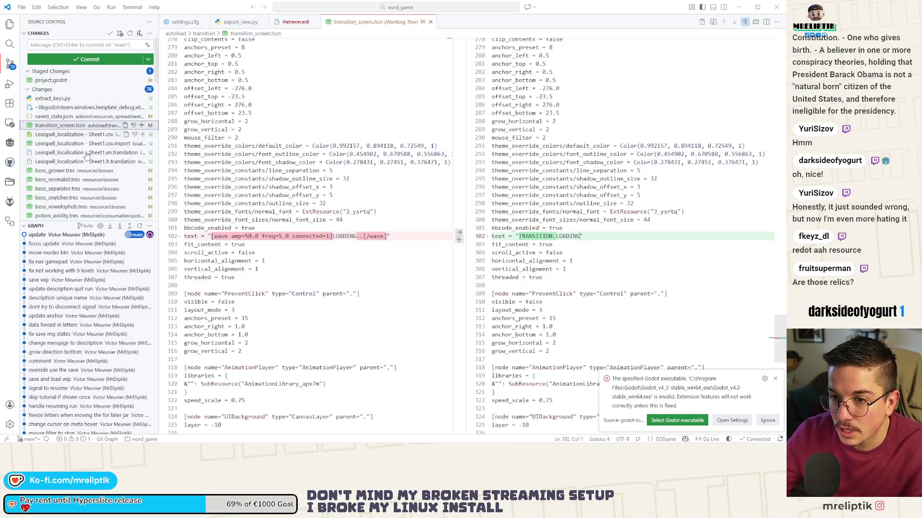
{"action": "scroll", "coordinate": [88, 159], "scroll_direction": "down", "scroll_amount": 15}
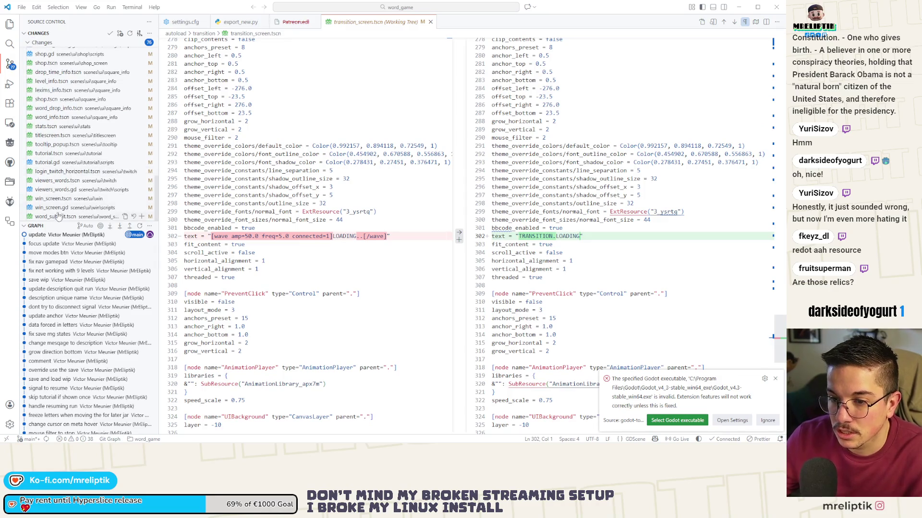
{"action": "scroll", "coordinate": [67, 159], "scroll_direction": "up", "scroll_amount": 10}
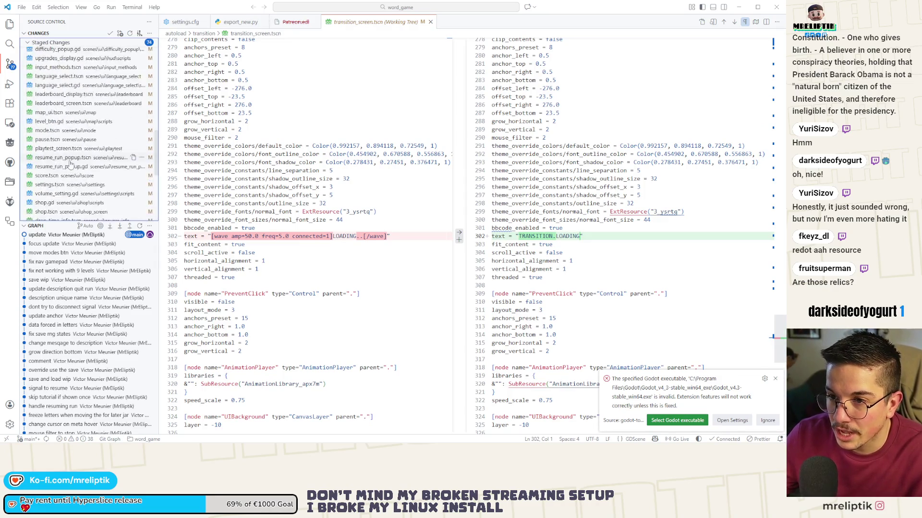
{"action": "scroll", "coordinate": [67, 158], "scroll_direction": "up", "scroll_amount": 5}
{"action": "left_click", "coordinate": [59, 44]}
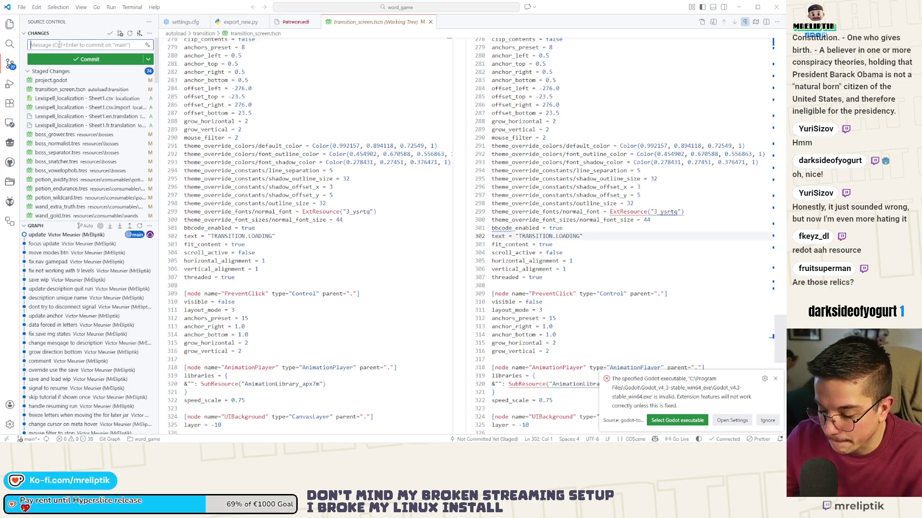
{"action": "type", "text": "lcoalization"}
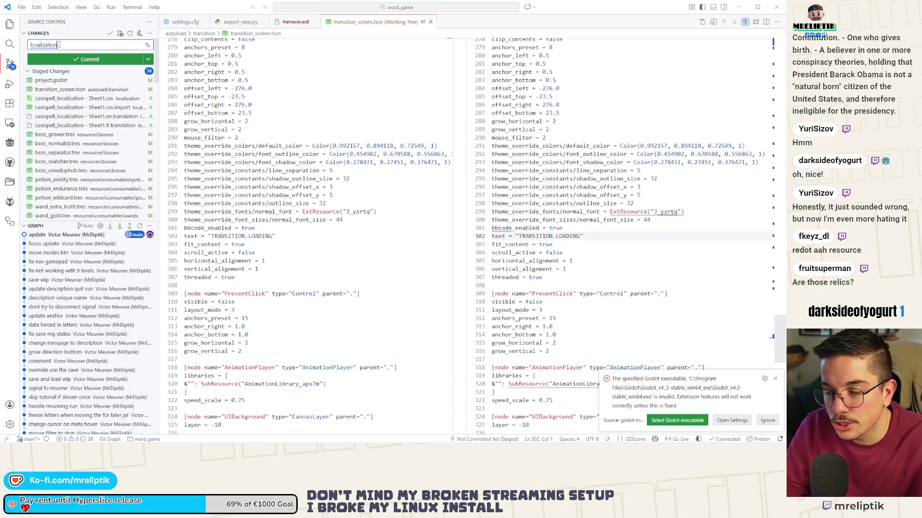
{"action": "key", "text": "ctrl+Return"}
Step: Stage saved_state.json, commit it as 'update', and switch back to Godot
{"action": "left_click", "coordinate": [110, 98]}
{"action": "left_click", "coordinate": [141, 98]}
{"action": "left_click", "coordinate": [80, 45]}
{"action": "type", "text": "upda"}
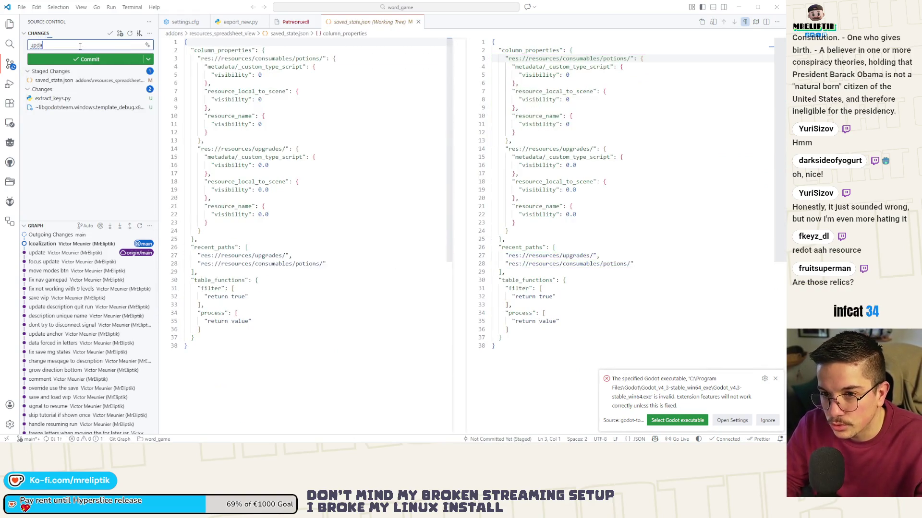
{"action": "type", "text": "e"}
{"action": "key", "text": "ctrl+Return"}
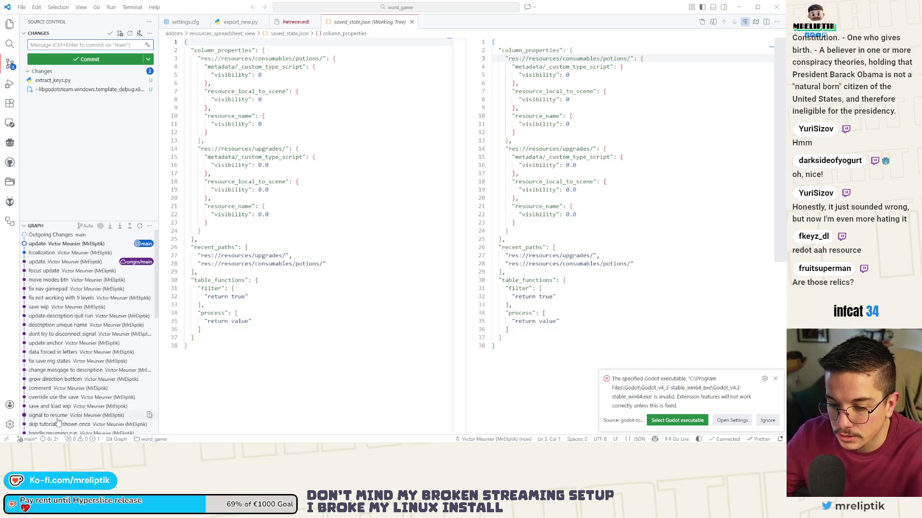
{"action": "left_click", "coordinate": [52, 440]}
{"action": "key", "text": "alt+Tab"}
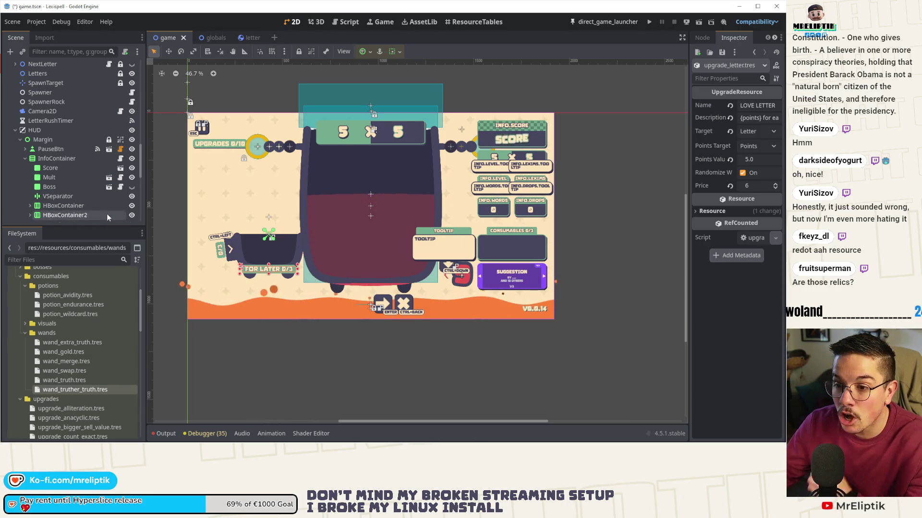
Step: Open the controls.tscn scene through the quick scene finder
{"action": "key", "text": "ctrl+shift+o"}
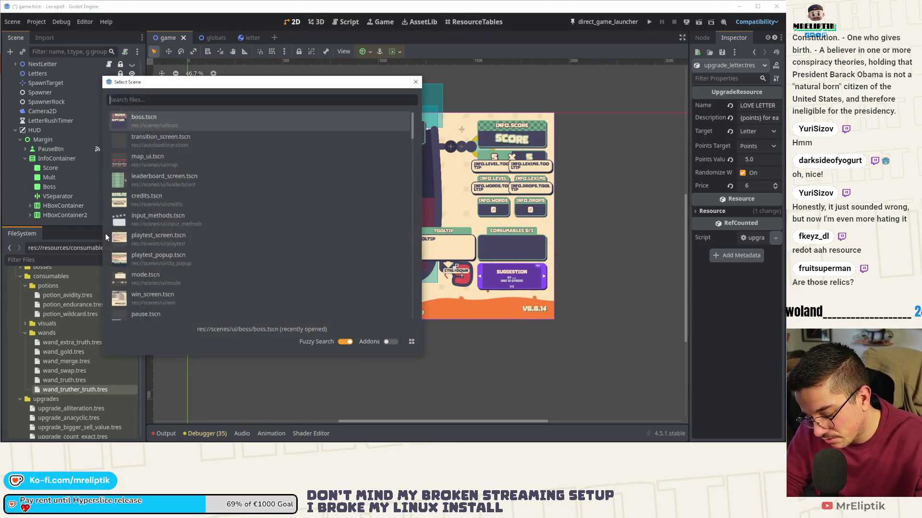
{"action": "type", "text": "controls"}
{"action": "key", "text": "Return"}
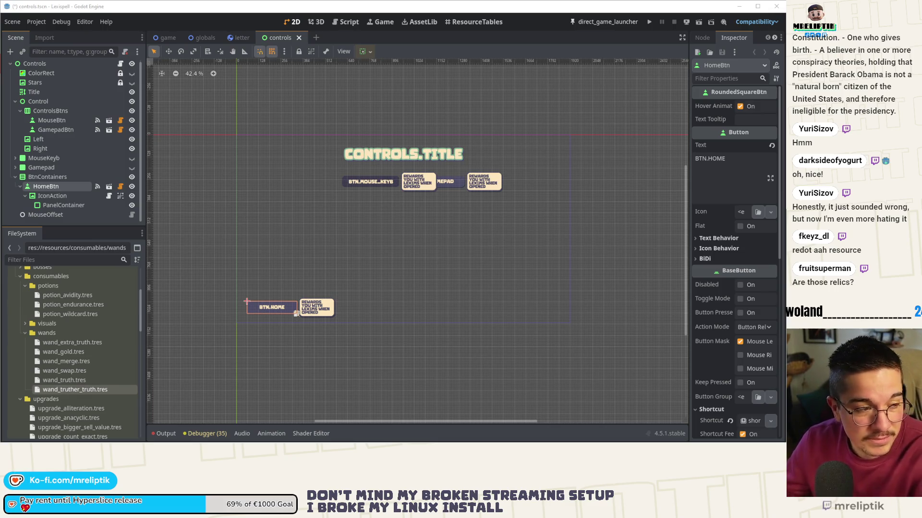
Step: Toggle the MouseKeyb and Gamepad panels, leaving keyboard-and-mouse prompts visible, then return to the code editor
{"action": "scroll", "coordinate": [387, 199], "scroll_direction": "up", "scroll_amount": 2}
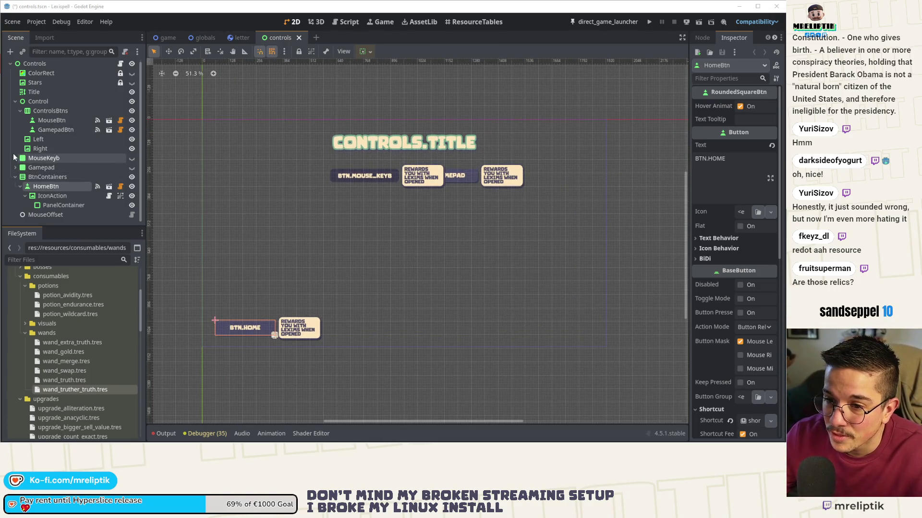
{"action": "left_click", "coordinate": [132, 158]}
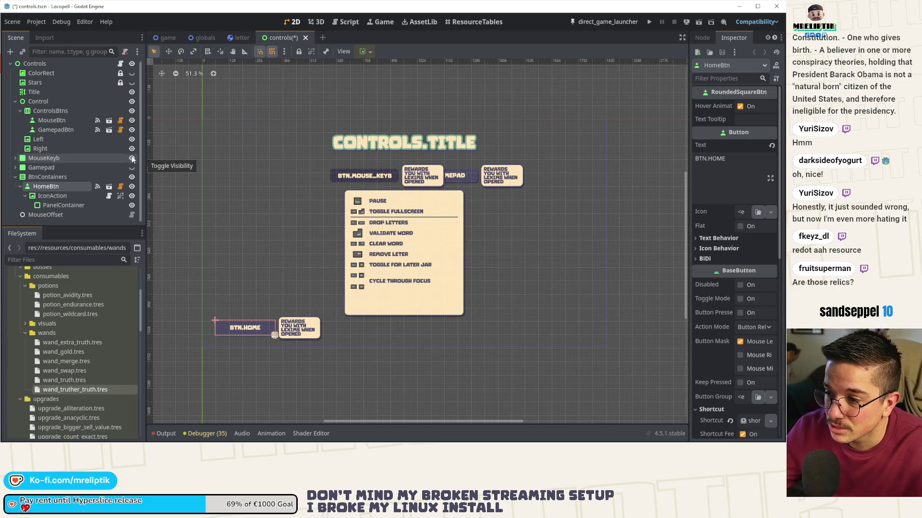
{"action": "left_click", "coordinate": [132, 158]}
{"action": "left_click", "coordinate": [132, 167]}
{"action": "left_click", "coordinate": [133, 167]}
{"action": "left_click", "coordinate": [132, 158]}
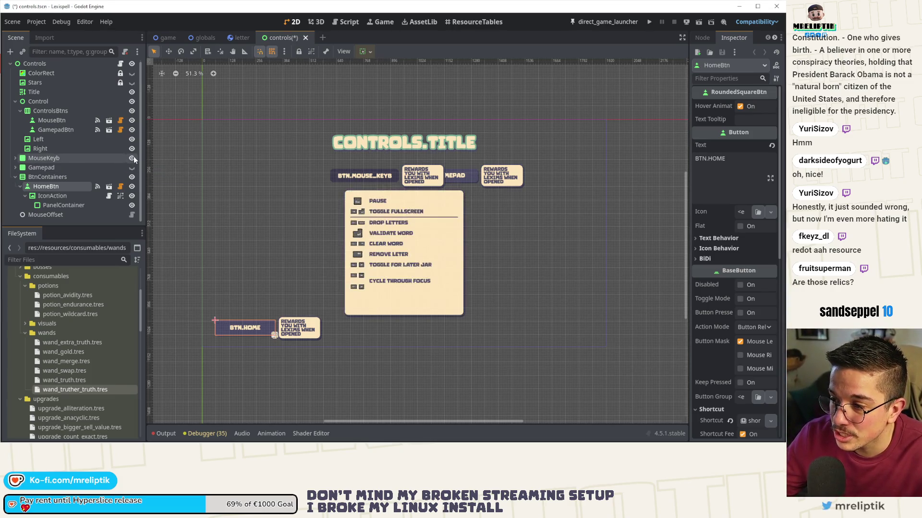
{"action": "left_click", "coordinate": [131, 158]}
{"action": "left_click", "coordinate": [132, 168]}
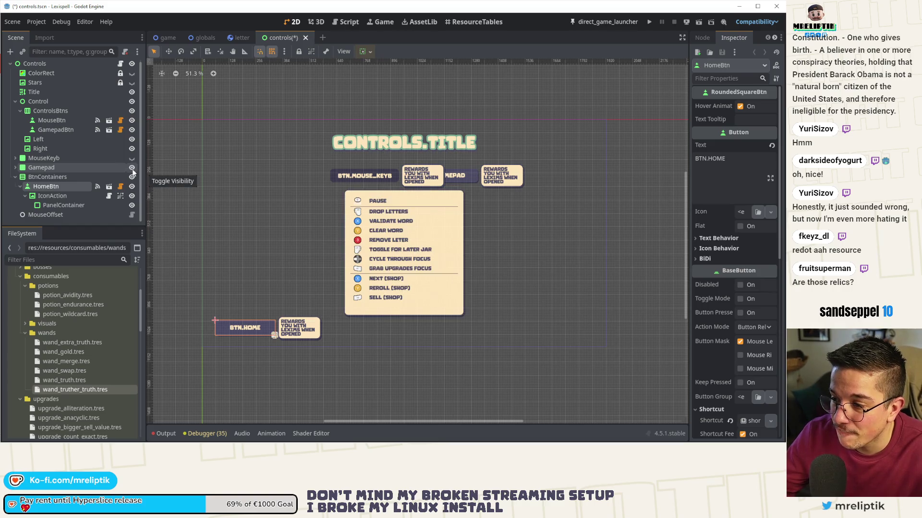
{"action": "left_click", "coordinate": [134, 161]}
{"action": "left_click", "coordinate": [132, 167]}
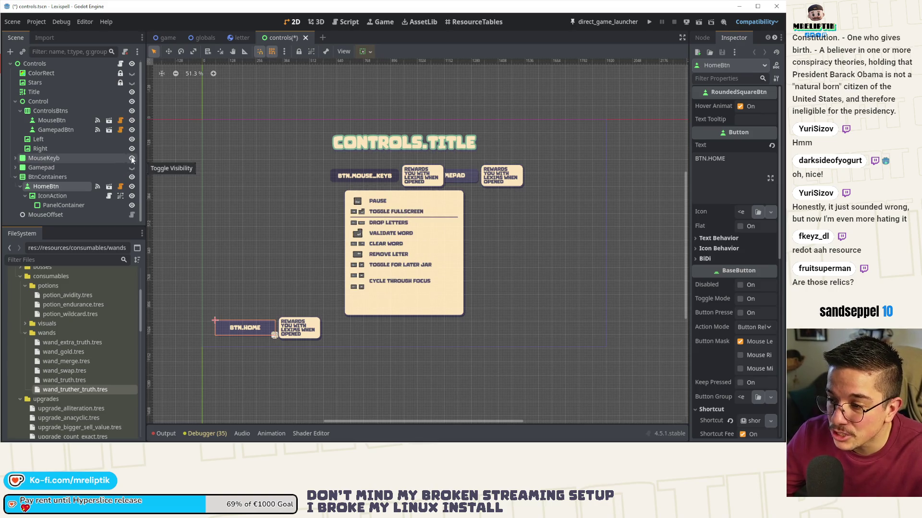
{"action": "mouse_move", "coordinate": [144, 442]}
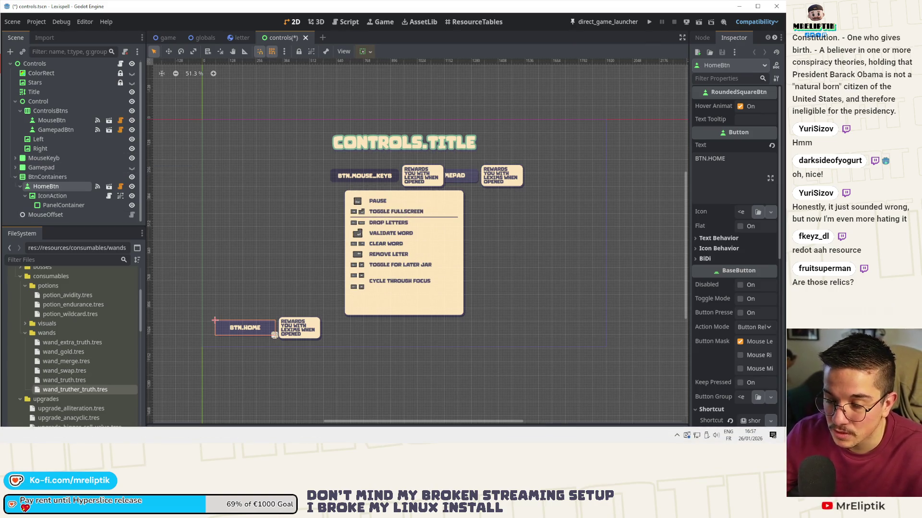
{"action": "key", "text": "alt+Tab"}
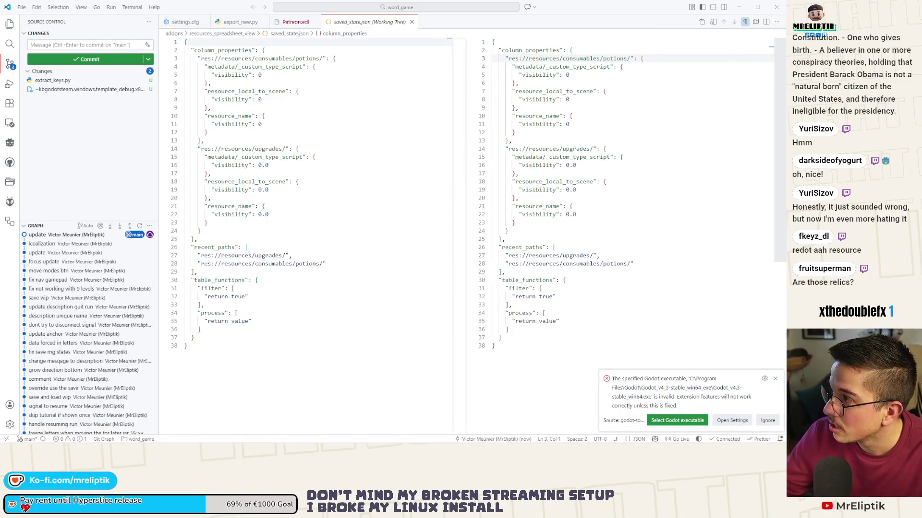
Step: In the localization sheet, delete empty row 168 and insert a blank row among the INFO keys
{"action": "key", "text": "alt+Tab"}
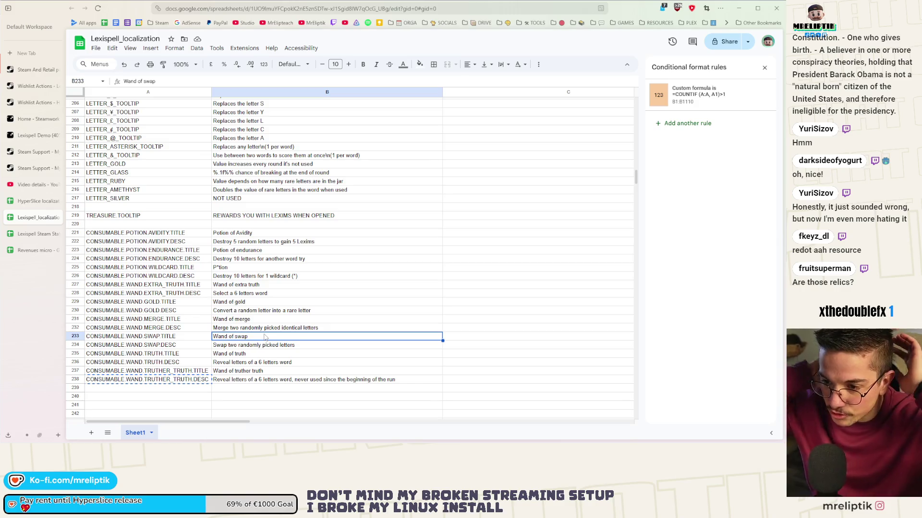
{"action": "scroll", "coordinate": [202, 226], "scroll_direction": "up", "scroll_amount": 10}
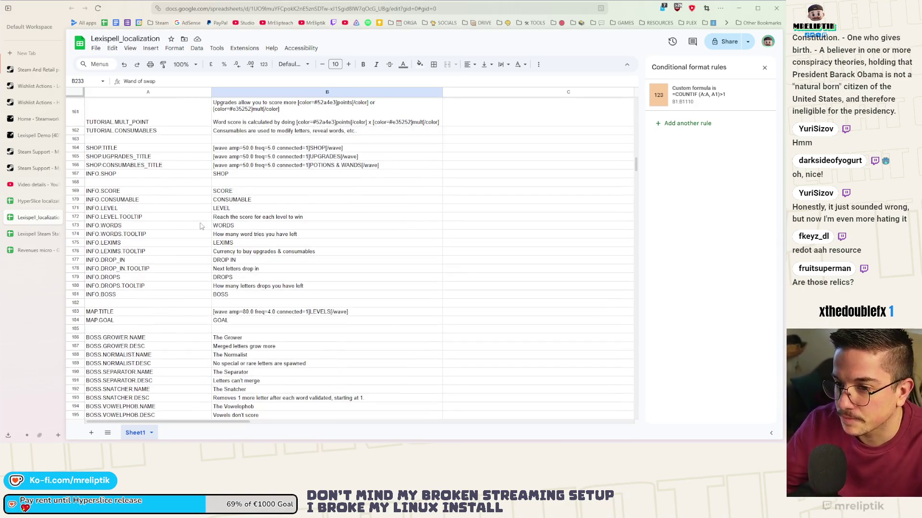
{"action": "left_click", "coordinate": [201, 226]}
{"action": "scroll", "coordinate": [135, 332], "scroll_direction": "up", "scroll_amount": 3}
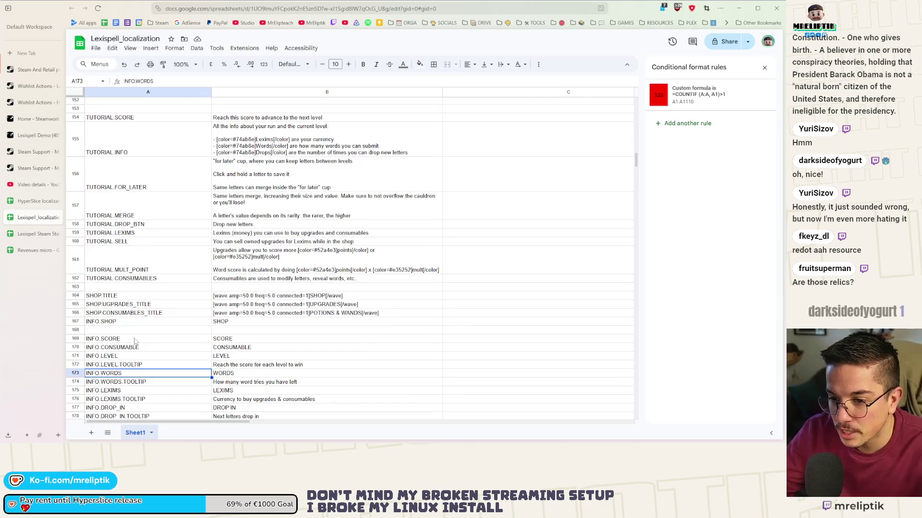
{"action": "left_click", "coordinate": [101, 331]}
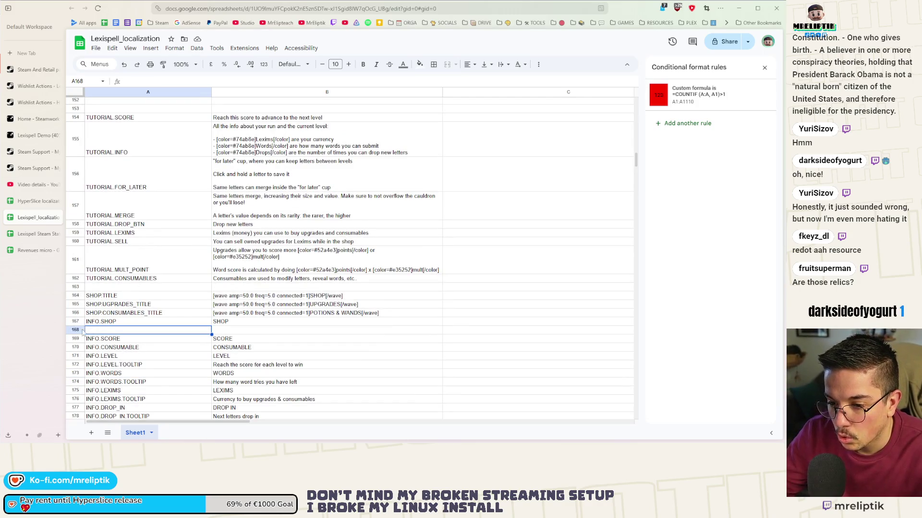
{"action": "right_click", "coordinate": [83, 330]}
{"action": "left_click", "coordinate": [120, 206]}
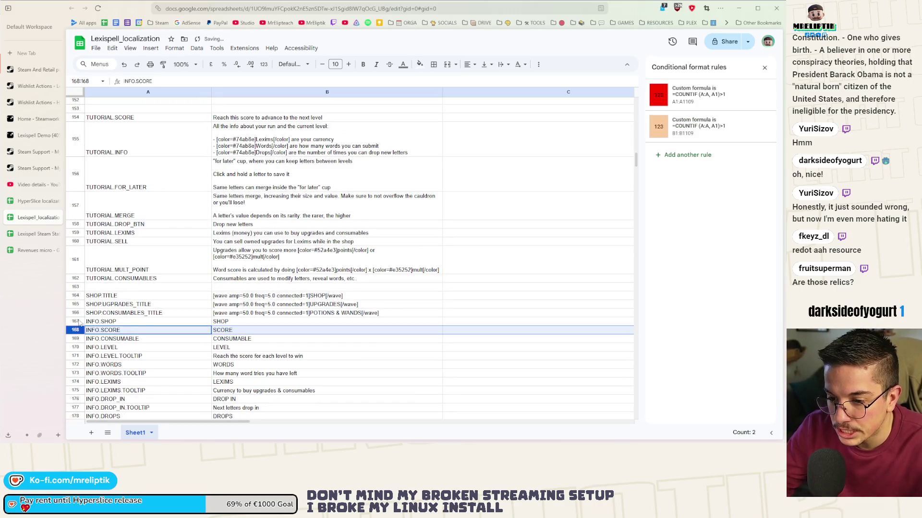
{"action": "right_click", "coordinate": [77, 321]}
{"action": "left_click", "coordinate": [128, 170]}
{"action": "scroll", "coordinate": [139, 286], "scroll_direction": "up", "scroll_amount": 5}
{"action": "scroll", "coordinate": [138, 286], "scroll_direction": "up", "scroll_amount": 2}
Step: Add two empty rows below CONTROLS.TITLE, before CODEX.TITLE
{"action": "right_click", "coordinate": [99, 258]}
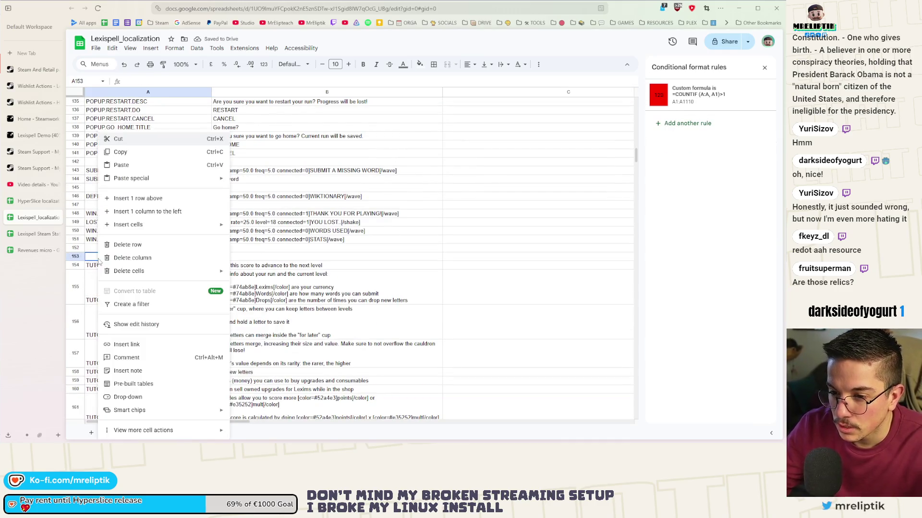
{"action": "left_click", "coordinate": [92, 215]}
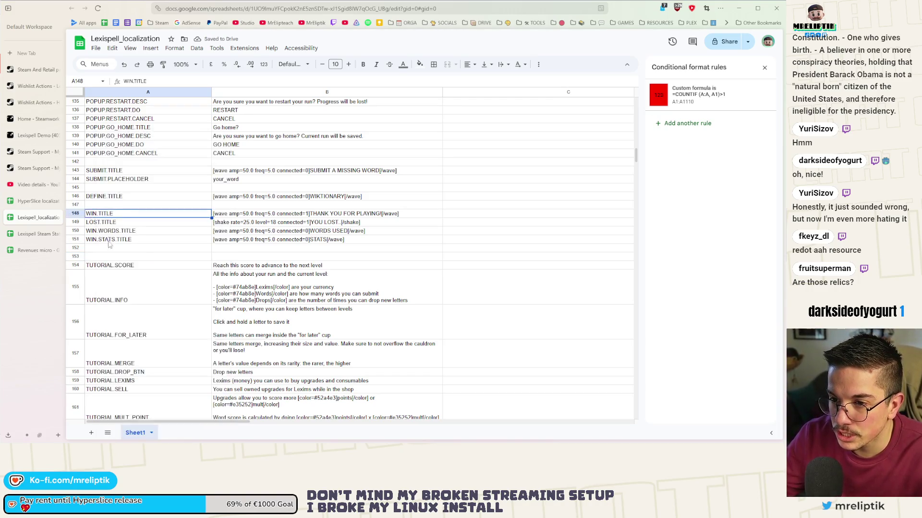
{"action": "scroll", "coordinate": [120, 249], "scroll_direction": "up", "scroll_amount": 10}
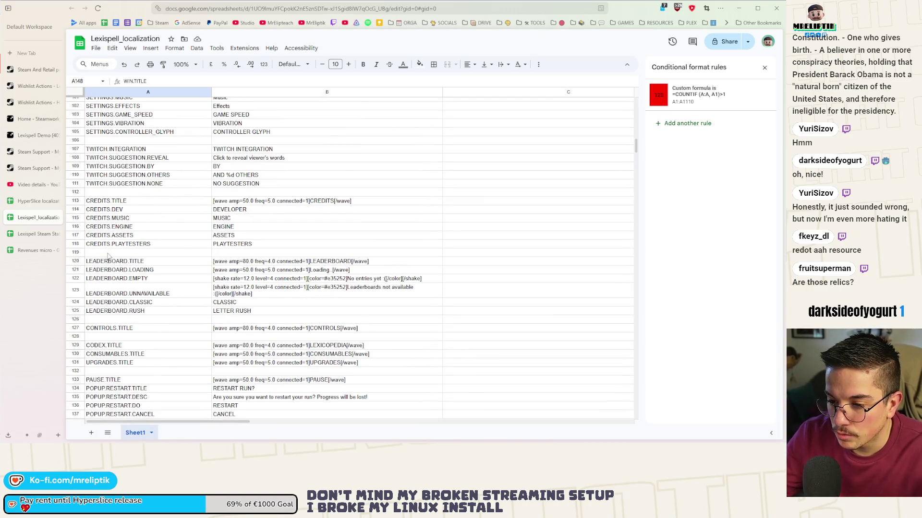
{"action": "left_click", "coordinate": [101, 329]}
{"action": "left_click", "coordinate": [101, 336]}
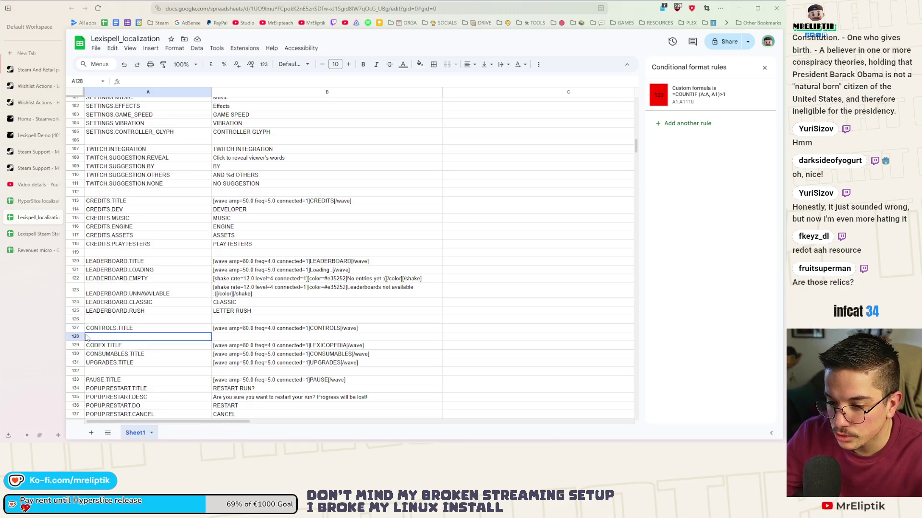
{"action": "right_click", "coordinate": [101, 336]}
{"action": "left_click", "coordinate": [116, 186]}
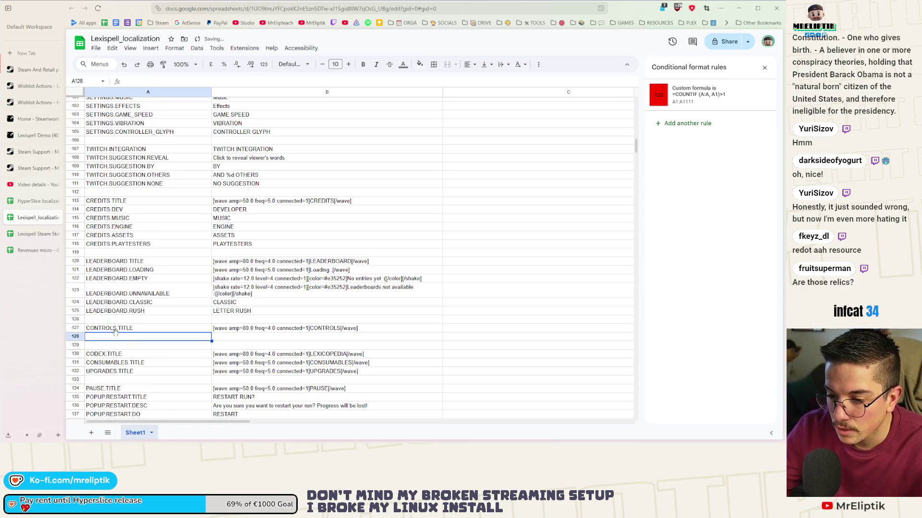
{"action": "right_click", "coordinate": [115, 335]}
{"action": "left_click", "coordinate": [161, 185]}
Step: Enter the key CONTROLS.PAUSE in cell A128
{"action": "double_click", "coordinate": [123, 336]}
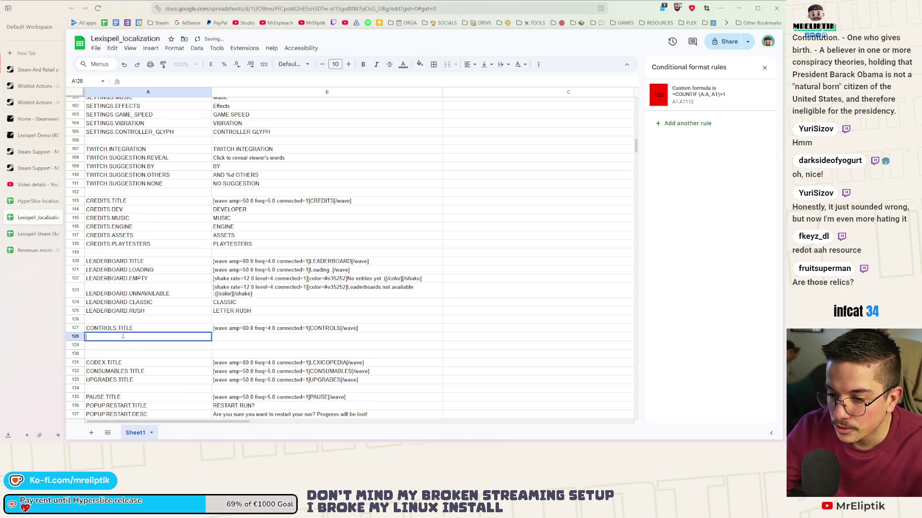
{"action": "type", "text": "CONTR"}
{"action": "key", "text": "Caps_Lock"}
{"action": "type", "text": "OLS."}
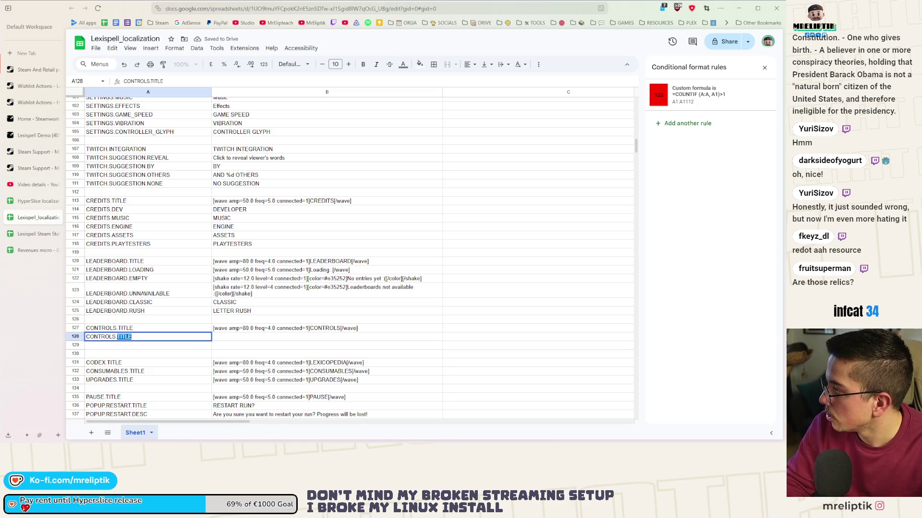
{"action": "type", "text": "PAUSE"}
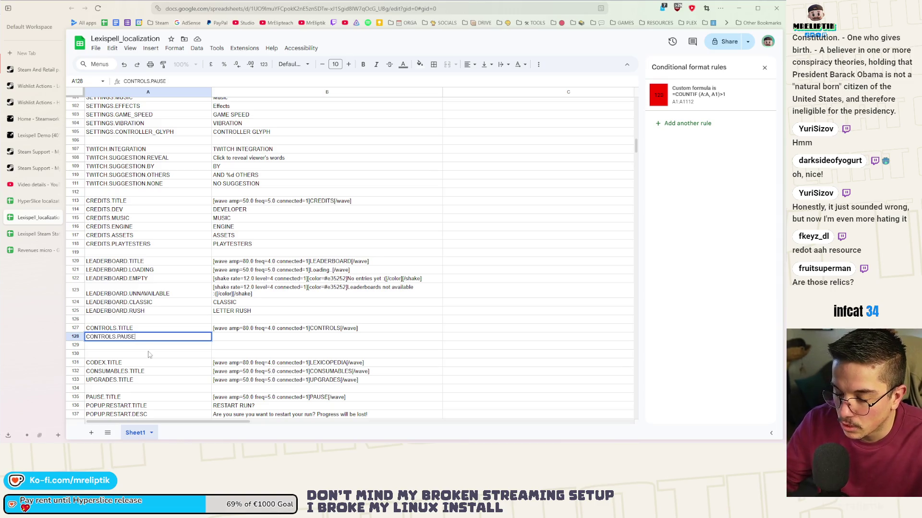
{"action": "key", "text": "Return"}
Step: Insert several more blank rows in the CONTROLS block, undoing an accidentally added column
{"action": "right_click", "coordinate": [150, 345]}
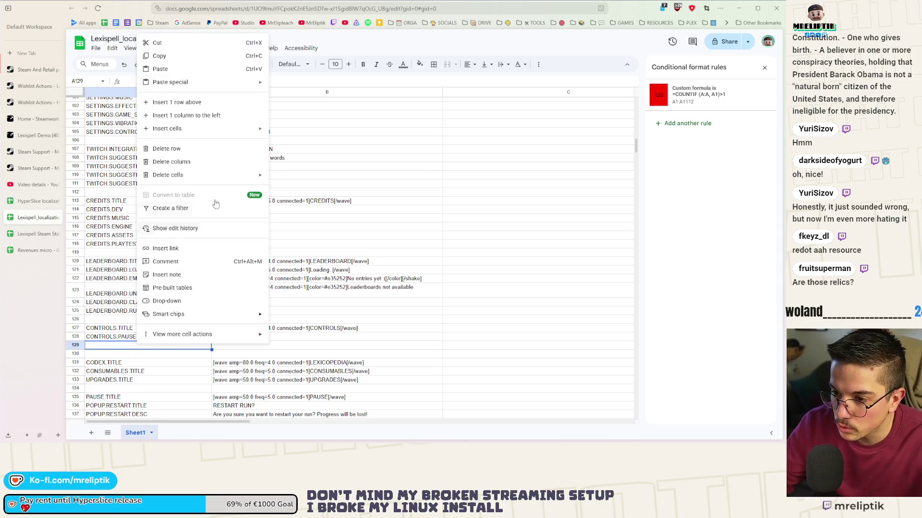
{"action": "left_click", "coordinate": [204, 102]}
{"action": "right_click", "coordinate": [137, 350]}
{"action": "left_click", "coordinate": [180, 105]}
{"action": "right_click", "coordinate": [140, 351]}
{"action": "left_click", "coordinate": [206, 105]}
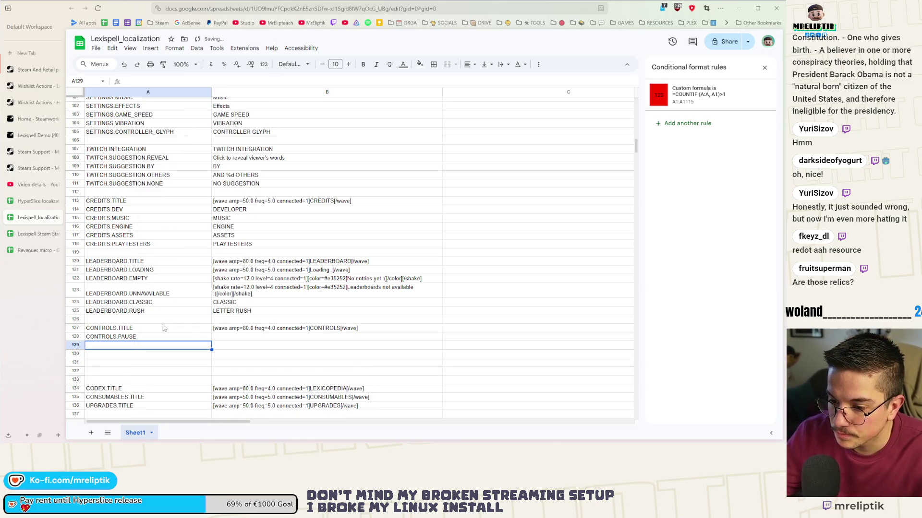
{"action": "right_click", "coordinate": [138, 348]}
{"action": "left_click", "coordinate": [192, 105]}
{"action": "right_click", "coordinate": [138, 349]}
{"action": "left_click", "coordinate": [208, 115]}
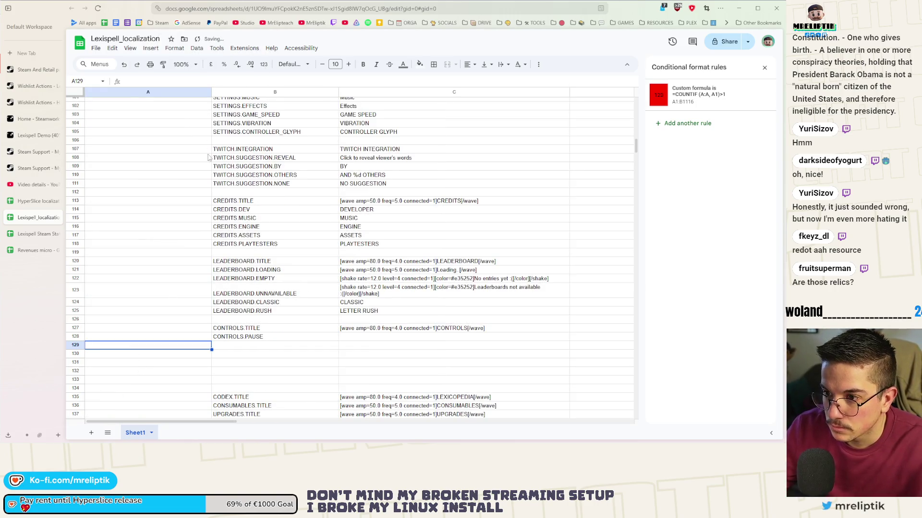
{"action": "key", "text": "ctrl+z"}
{"action": "right_click", "coordinate": [130, 340]}
{"action": "left_click", "coordinate": [182, 102]}
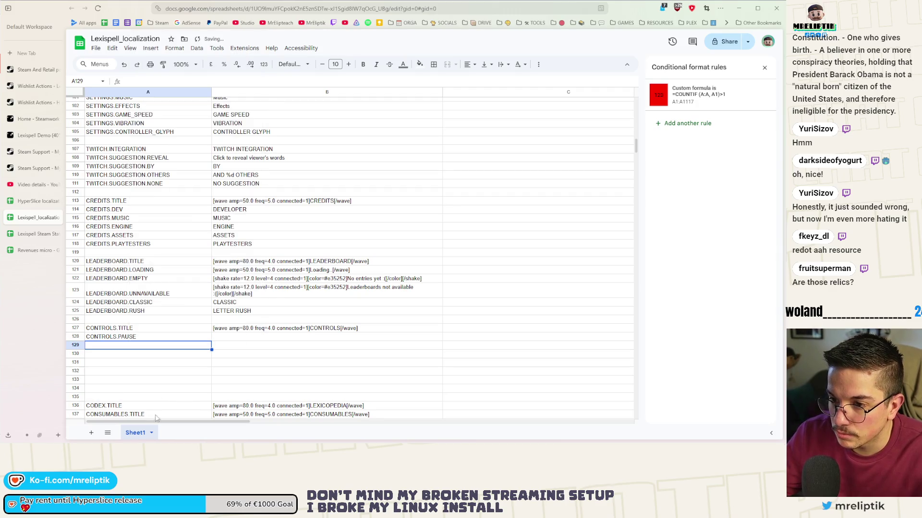
{"action": "right_click", "coordinate": [139, 349]}
{"action": "left_click", "coordinate": [192, 105]}
Step: Fill rows 129–135 with copies of CONTROLS.PAUSE
{"action": "key", "text": "Up"}
{"action": "left_click_drag", "start_coordinate": [211, 342], "coordinate": [212, 356]}
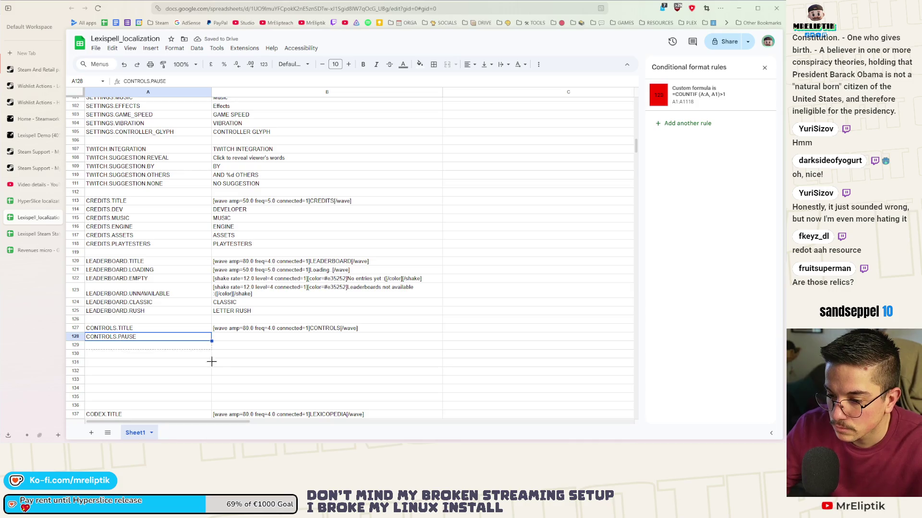
{"action": "left_click_drag", "start_coordinate": [211, 395], "coordinate": [211, 396]}
Step: Rename A129–A132 to CONTROLS.FULLSCREEN, DROP_LETTERS, VALIDATE_WORD and CLEAR_WORD
{"action": "double_click", "coordinate": [133, 349]}
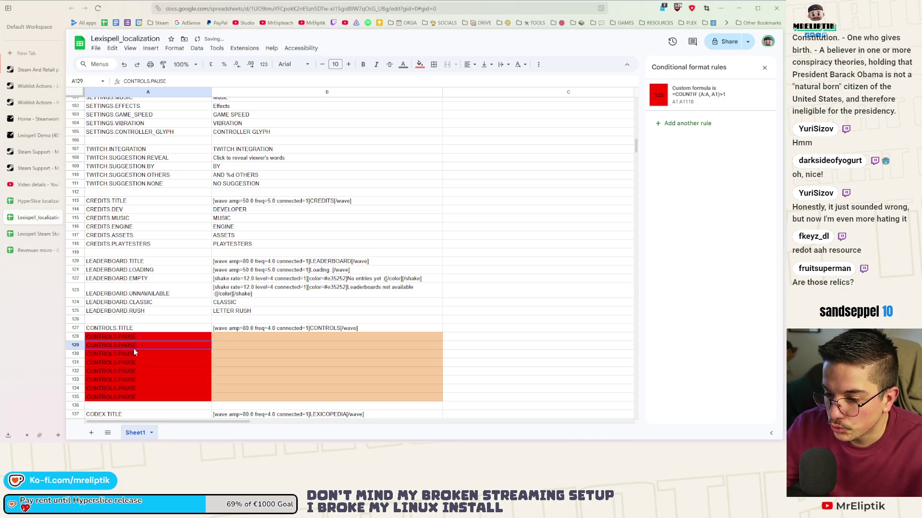
{"action": "double_click", "coordinate": [128, 346]}
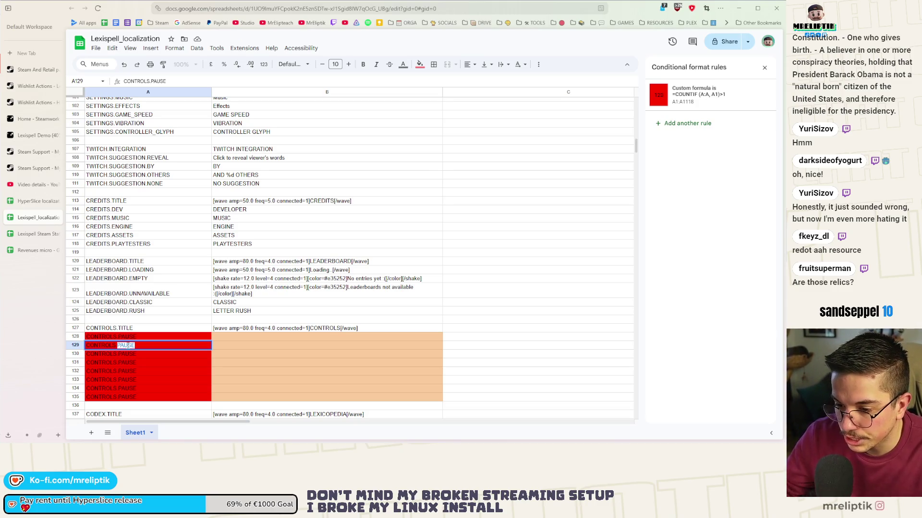
{"action": "type", "text": "FULLSCREEN"}
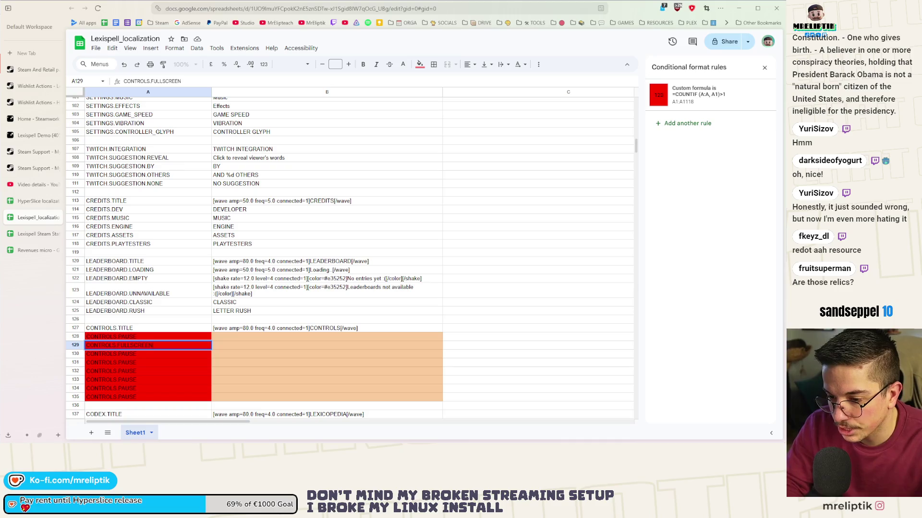
{"action": "key", "text": "Return"}
{"action": "double_click", "coordinate": [130, 355]}
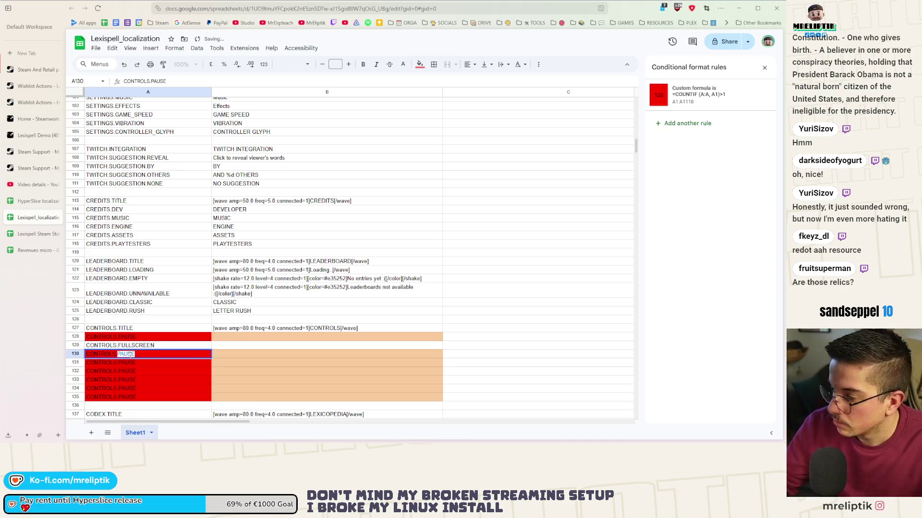
{"action": "type", "text": "DROP"}
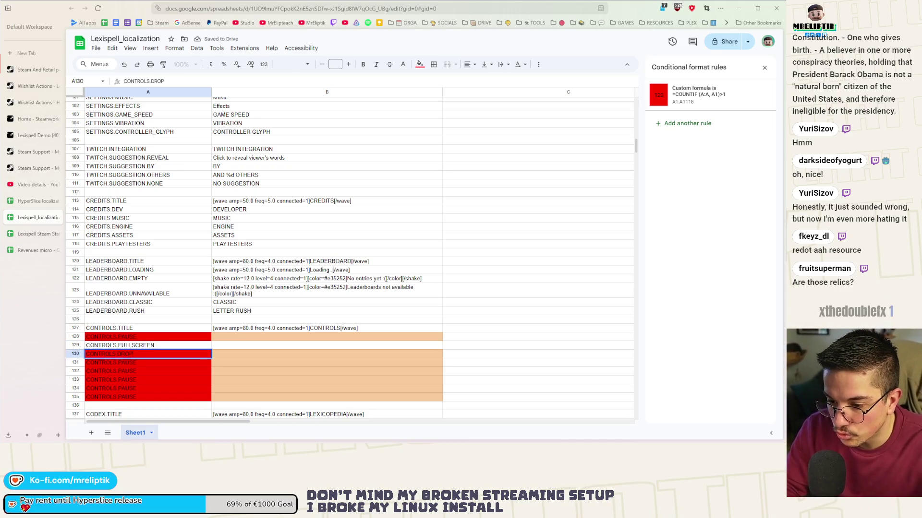
{"action": "type", "text": "_LETTERS"}
{"action": "key", "text": "Return"}
{"action": "double_click", "coordinate": [126, 363]}
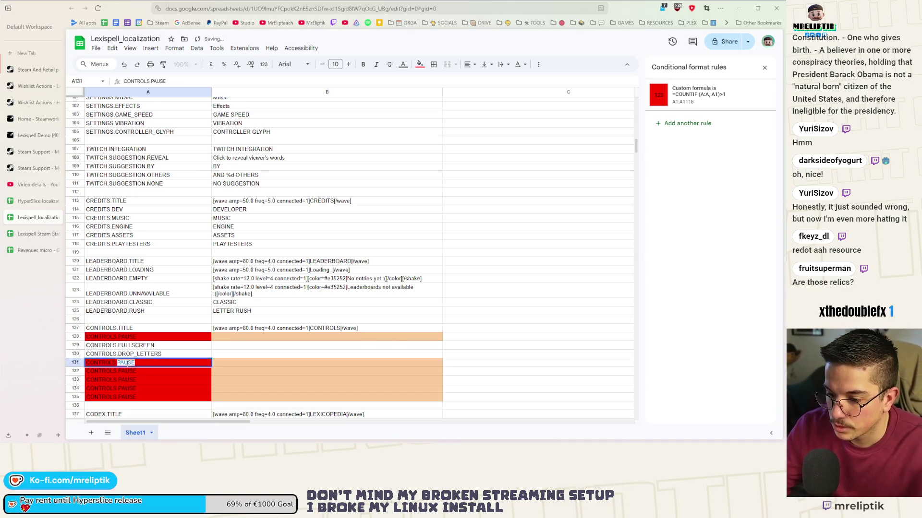
{"action": "type", "text": "VA"}
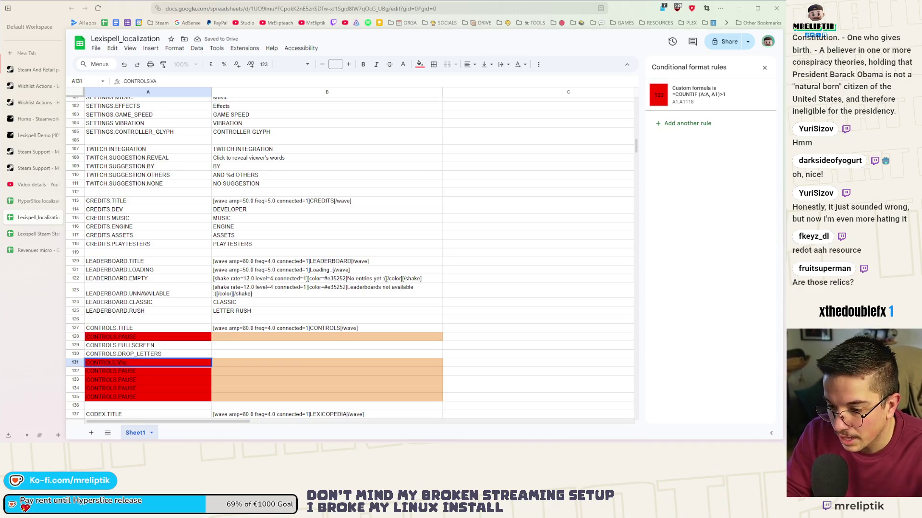
{"action": "type", "text": "LIDATE_WORD"}
{"action": "key", "text": "Return"}
{"action": "double_click", "coordinate": [127, 371]}
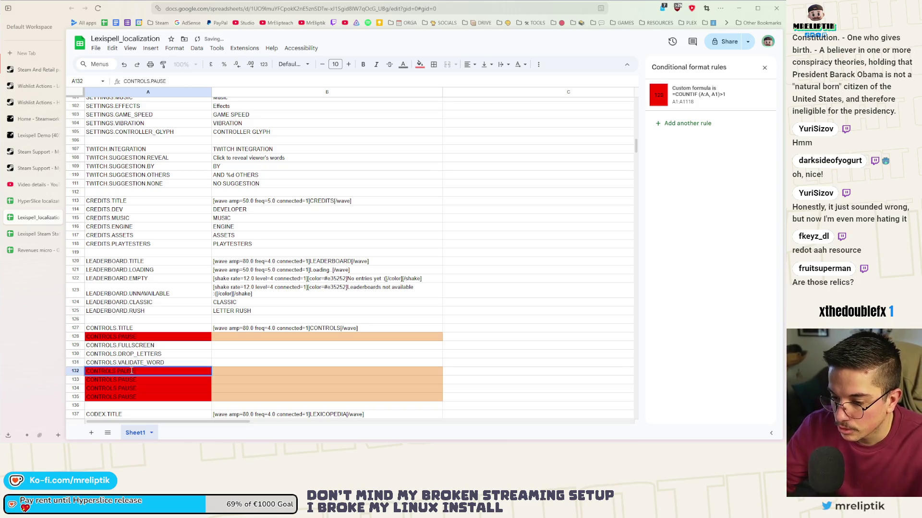
{"action": "type", "text": "CLEAR"}
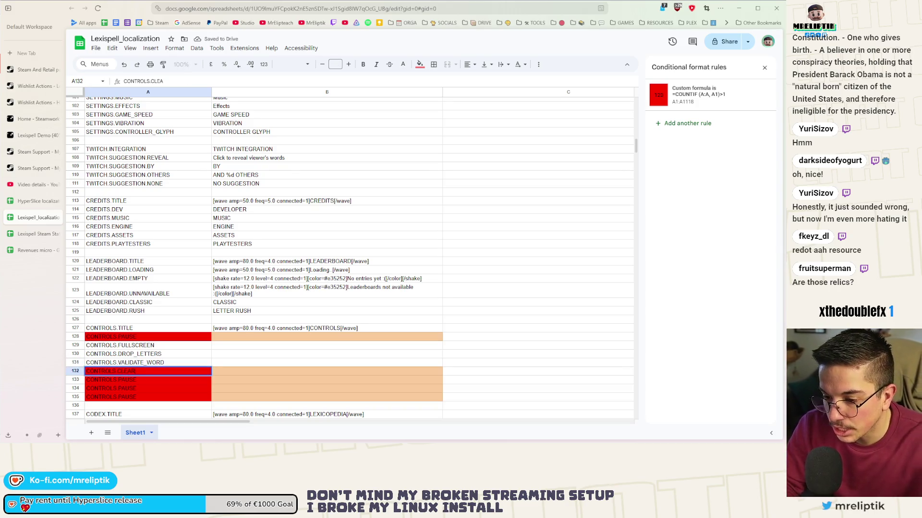
{"action": "type", "text": "_WORD"}
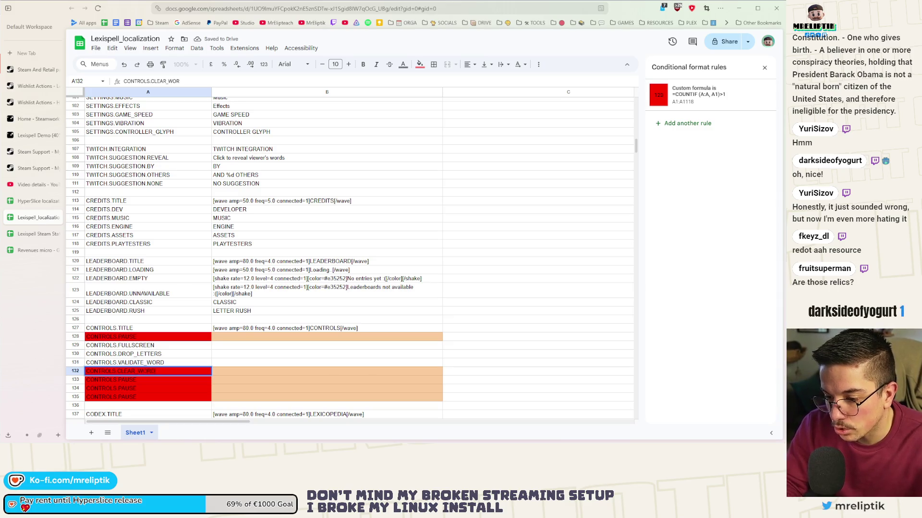
{"action": "key", "text": "Return"}
Step: Rename A133–A135 to CONTROLS.REMOVE_LETTER, TOGGLE_FOR_LATER and CYCLE_FOCUS
{"action": "double_click", "coordinate": [130, 379]}
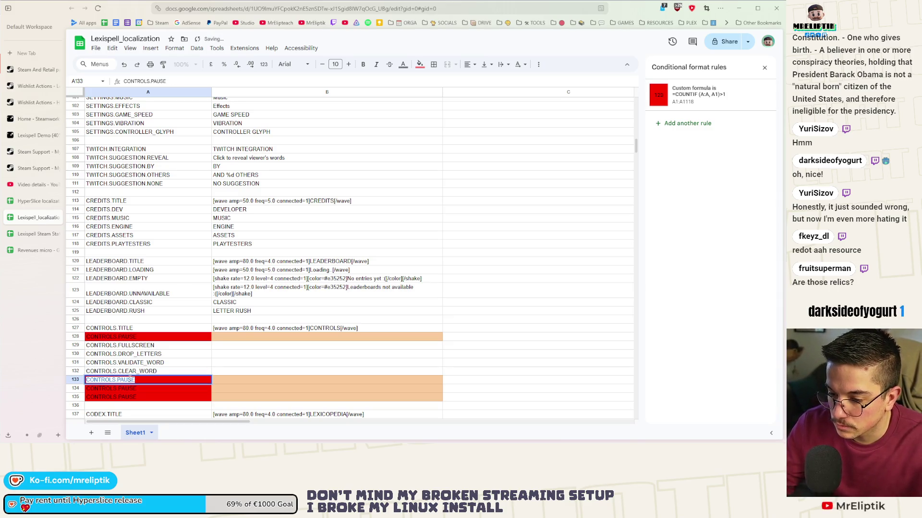
{"action": "double_click", "coordinate": [130, 379]}
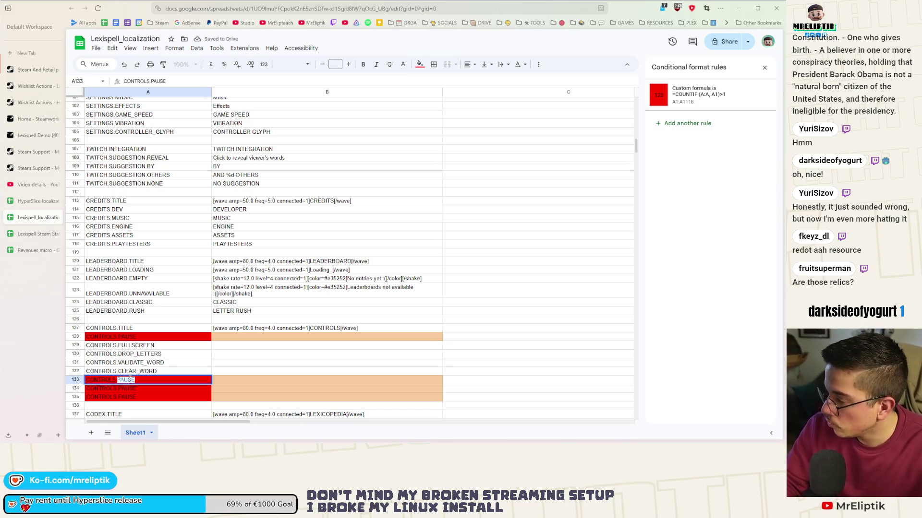
{"action": "type", "text": "REM"}
{"action": "key", "text": "BackSpace"}
{"action": "type", "text": "_"}
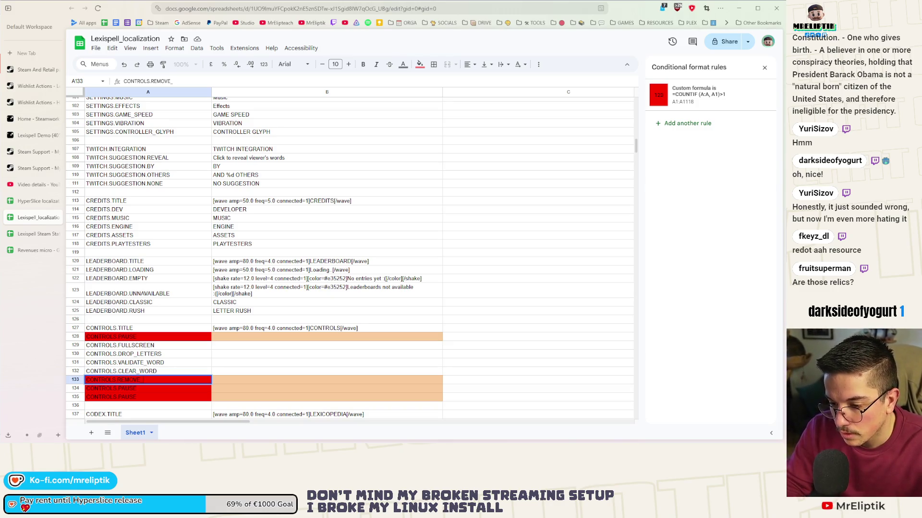
{"action": "type", "text": "LETTER"}
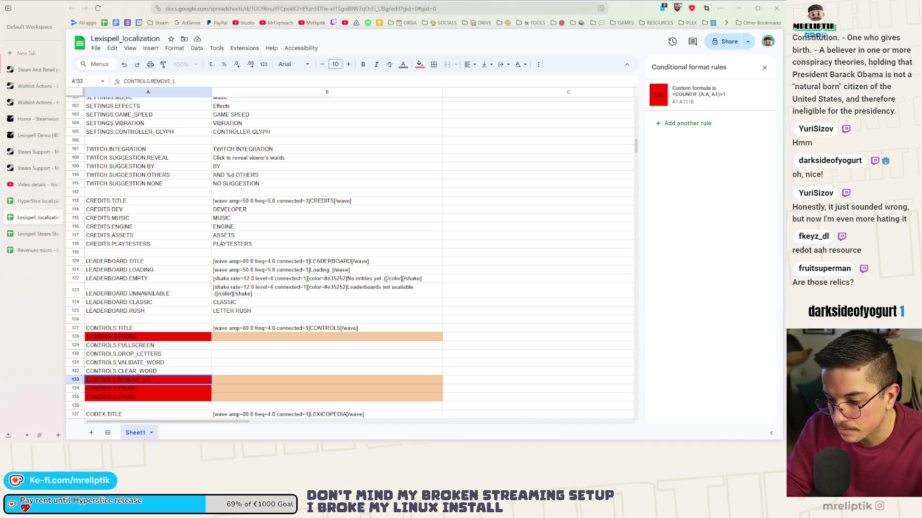
{"action": "key", "text": "Return"}
{"action": "double_click", "coordinate": [134, 390]}
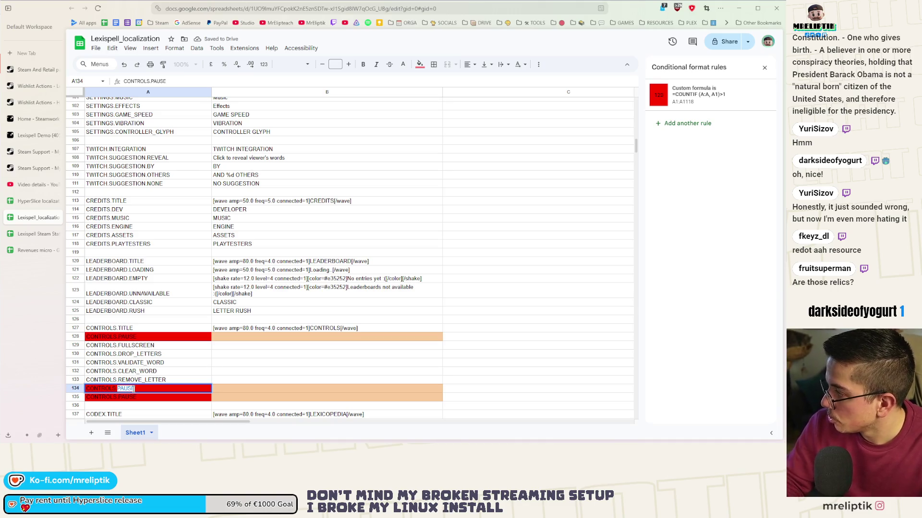
{"action": "type", "text": "TOGGLE8"}
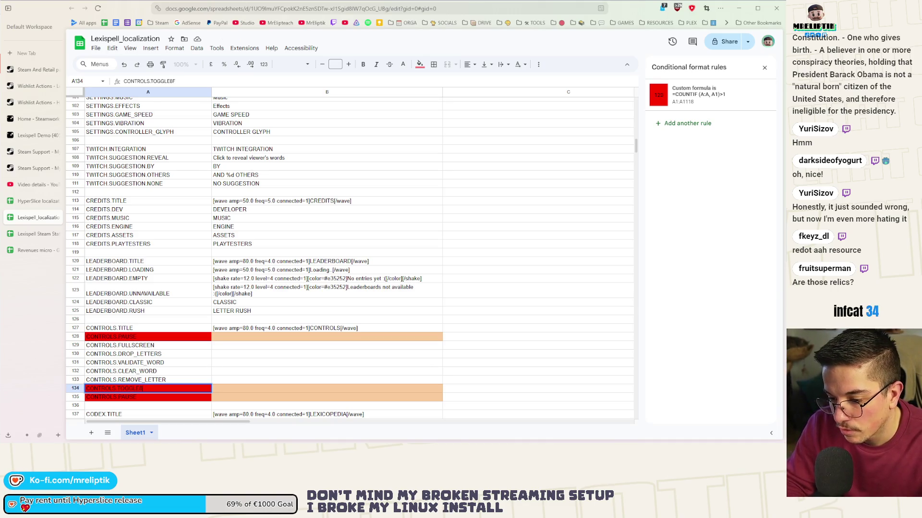
{"action": "key", "text": "BackSpace"}
{"action": "type", "text": "_F"}
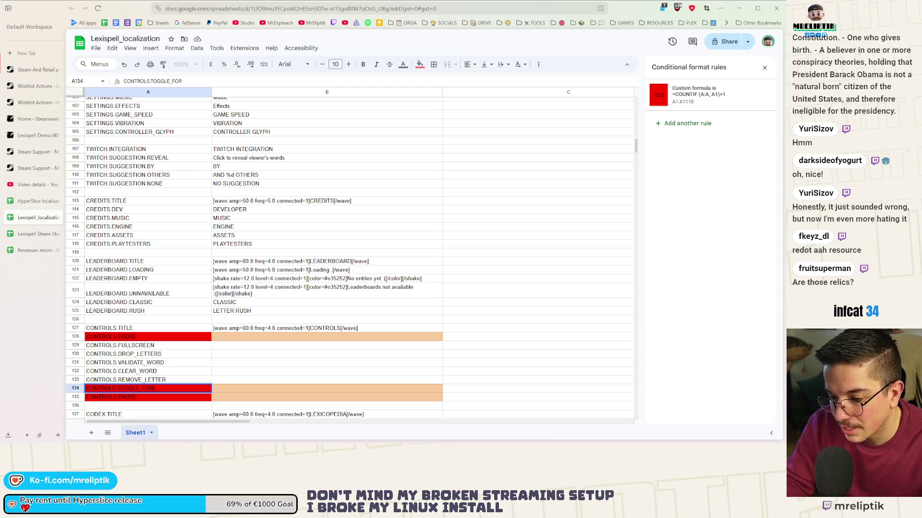
{"action": "type", "text": "8"}
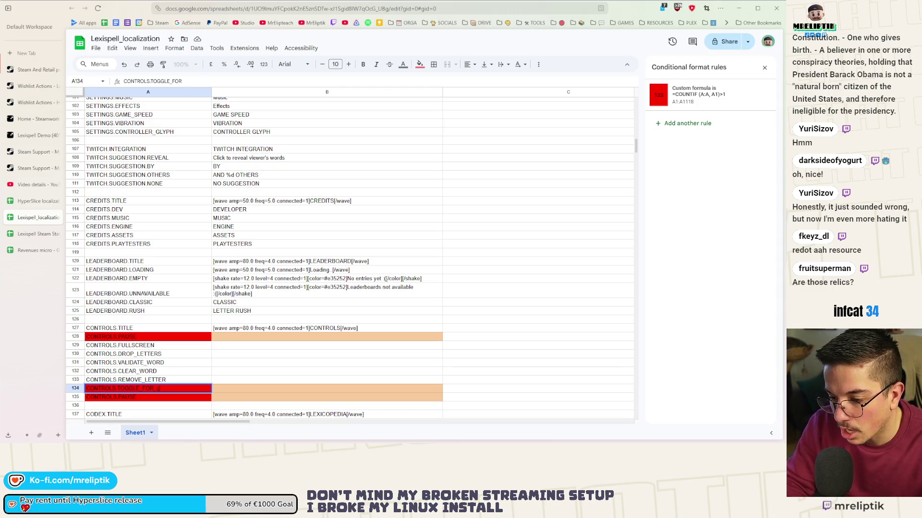
{"action": "type", "text": "LATER"}
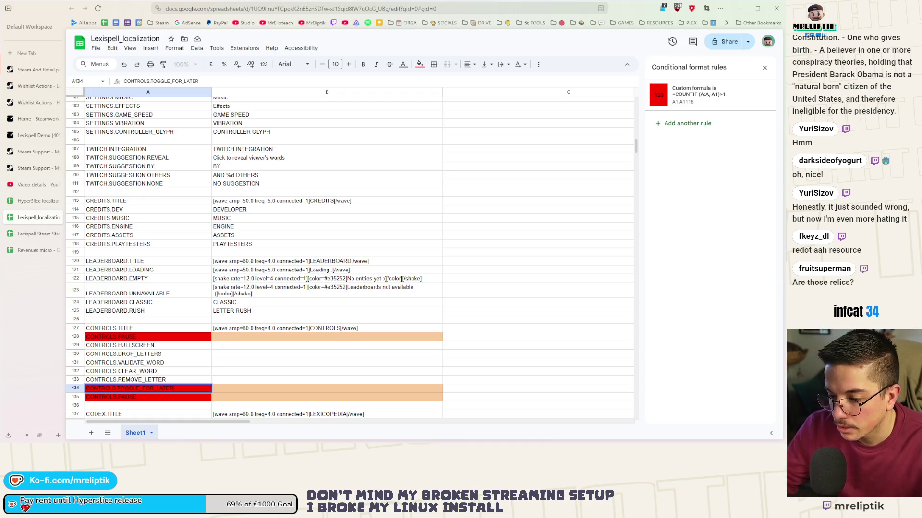
{"action": "left_click", "coordinate": [137, 398]}
{"action": "double_click", "coordinate": [128, 399]}
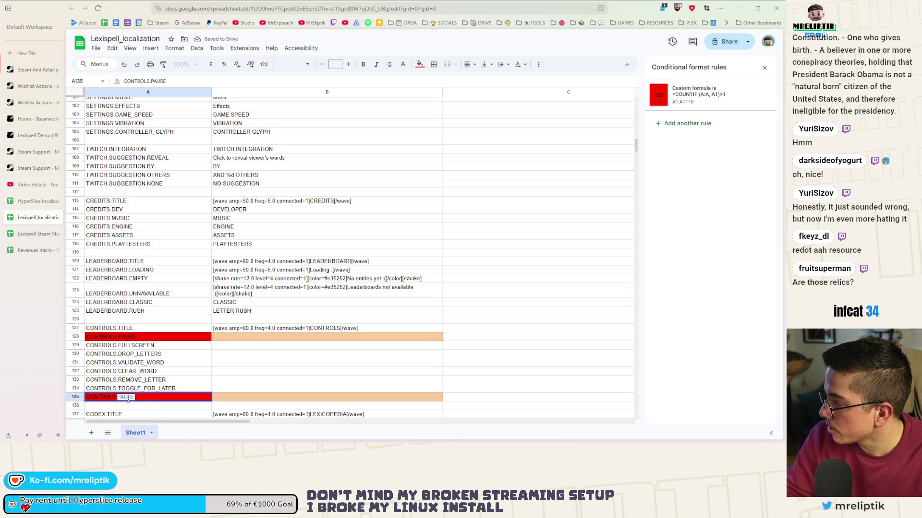
{"action": "type", "text": "CYCLE_F"}
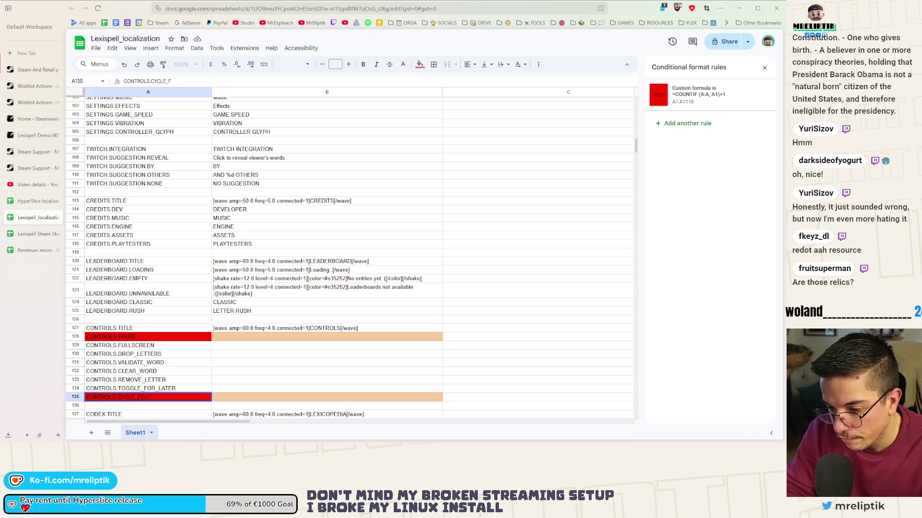
{"action": "type", "text": "OCUS"}
{"action": "key", "text": "Return"}
Step: Insert a new row at A136 holding CONTROLS.UPGRADES_FOCUS, then begin inserting another row below
{"action": "scroll", "coordinate": [312, 259], "scroll_direction": "down", "scroll_amount": 3}
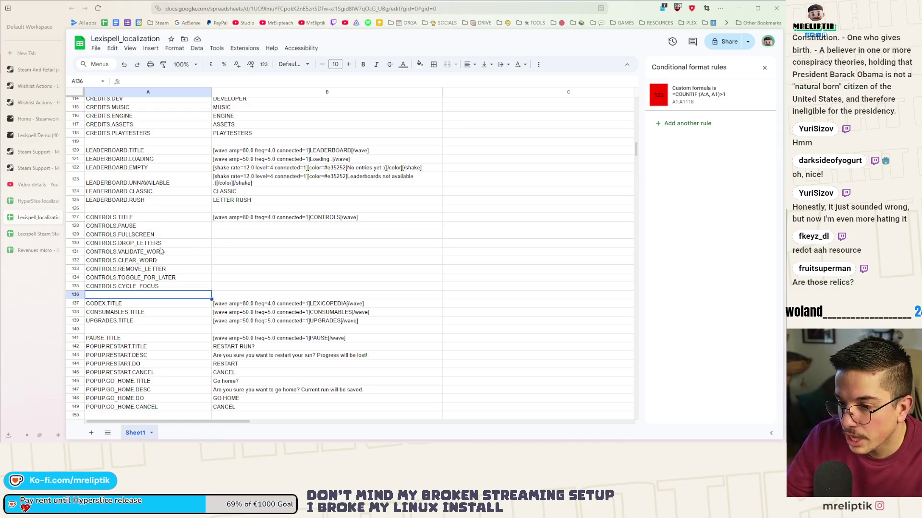
{"action": "left_click", "coordinate": [146, 246]}
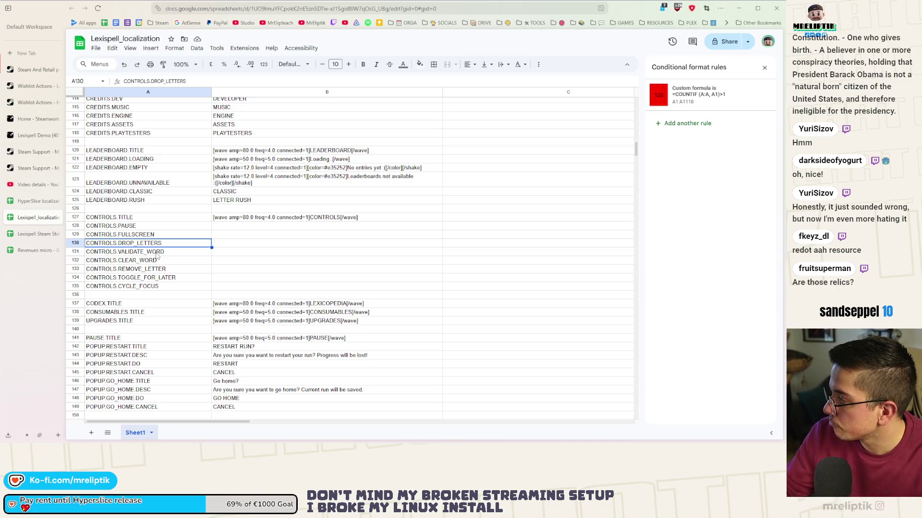
{"action": "left_click", "coordinate": [131, 297]}
{"action": "right_click", "coordinate": [130, 297]}
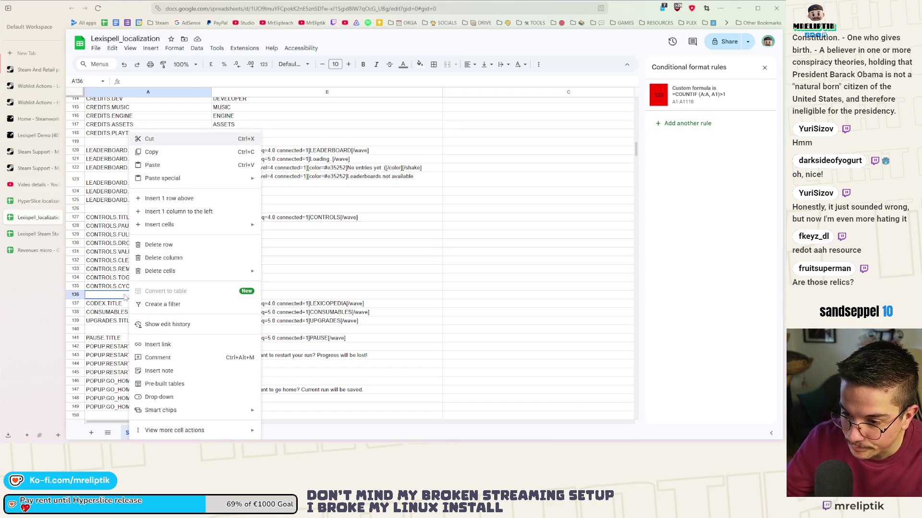
{"action": "left_click", "coordinate": [166, 198]}
{"action": "type", "text": "CONTROLS.GRAB8U"}
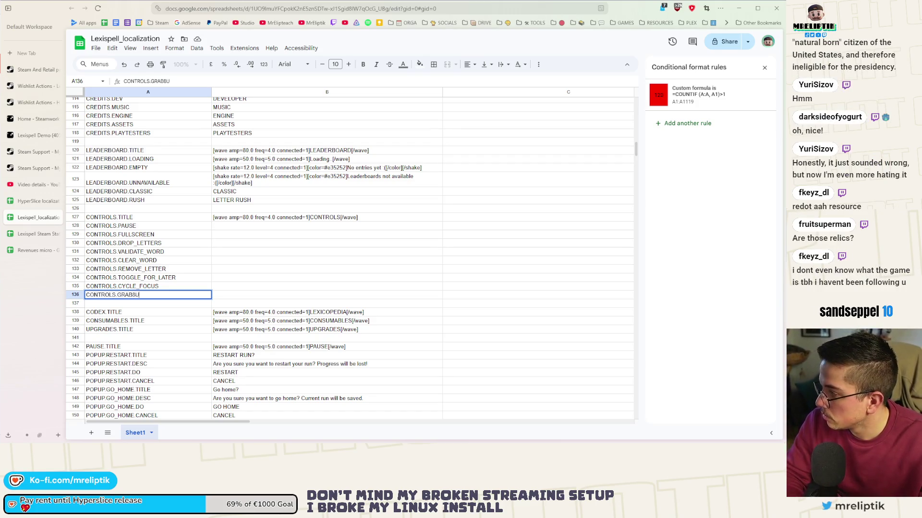
{"action": "key", "text": "BackSpace"}
{"action": "key", "text": "BackSpace"}
{"action": "key", "text": "BackSpace"}
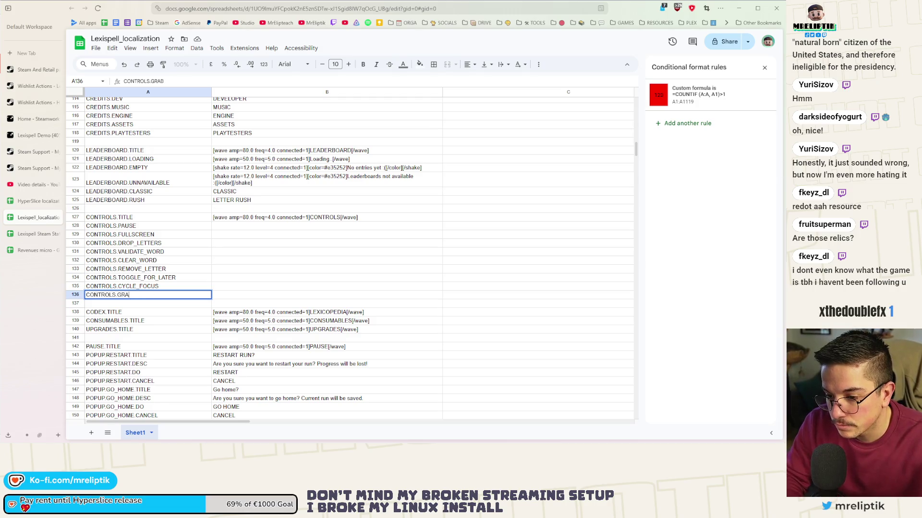
{"action": "type", "text": "UP"}
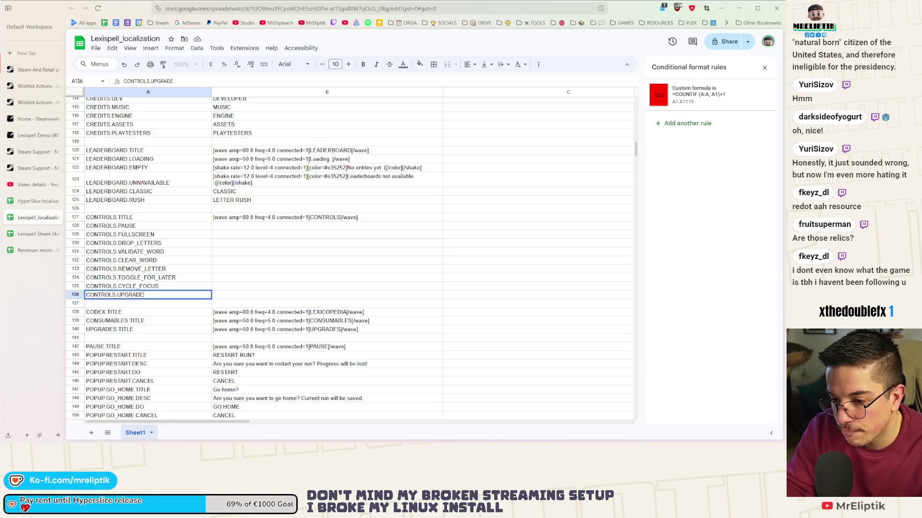
{"action": "key", "text": "BackSpace"}
{"action": "type", "text": "_FOCU"}
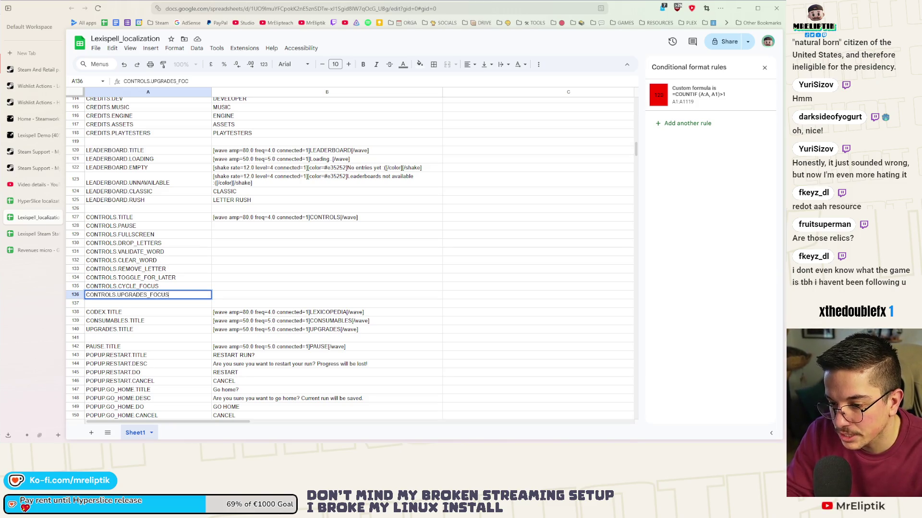
{"action": "type", "text": "S"}
{"action": "key", "text": "Return"}
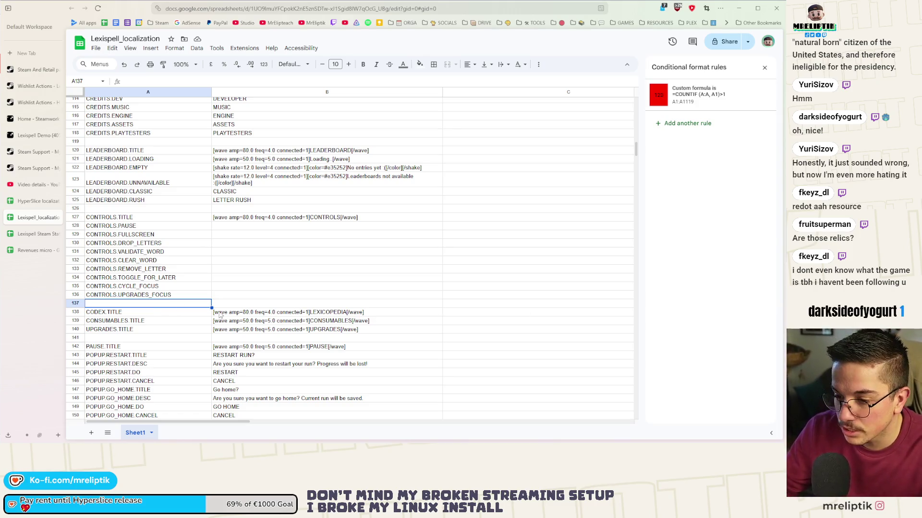
{"action": "right_click", "coordinate": [127, 306]}
Step: Insert a blank row below CONTROLS.UPGRADES_FOCUS and enter the key CONTROLS.SHOP_NEXT in A137
{"action": "left_click", "coordinate": [166, 199]}
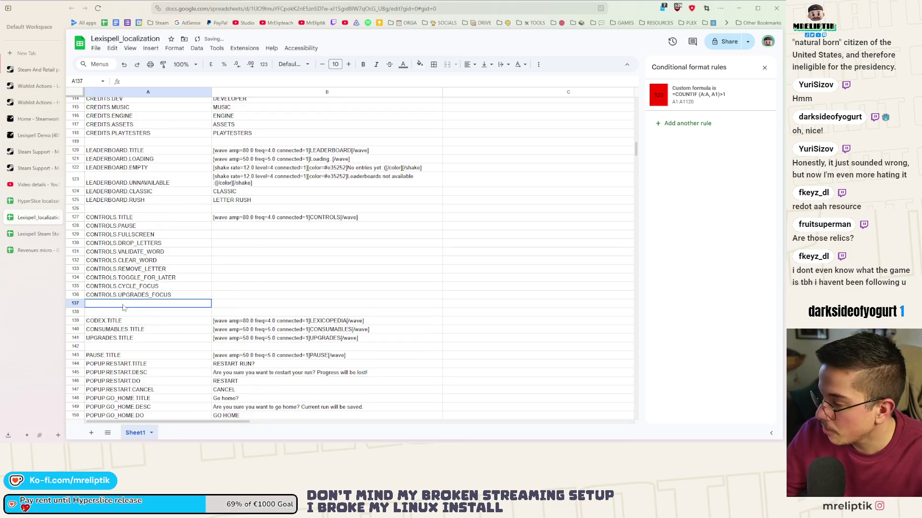
{"action": "double_click", "coordinate": [126, 305]}
{"action": "type", "text": "CONTROLS.SHOP8"}
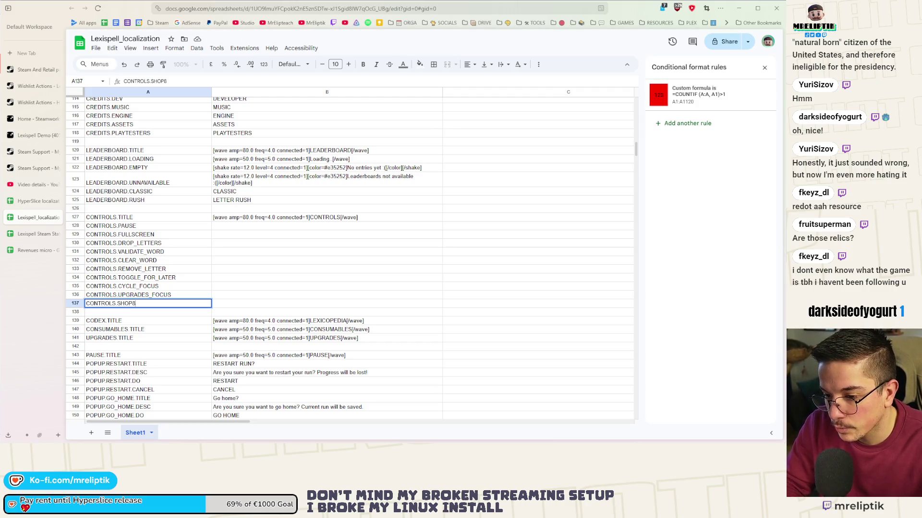
{"action": "key", "text": "BackSpace"}
{"action": "type", "text": "_"}
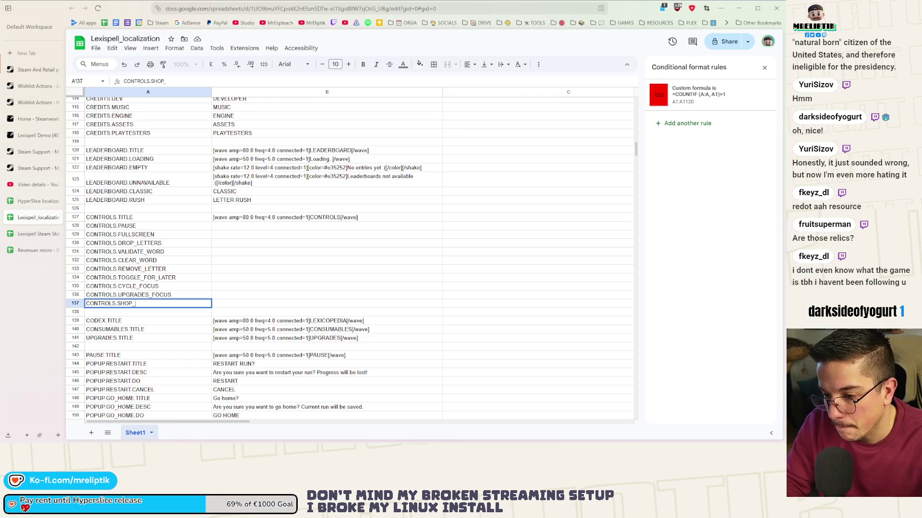
{"action": "type", "text": "NEXT"}
{"action": "key", "text": "Return"}
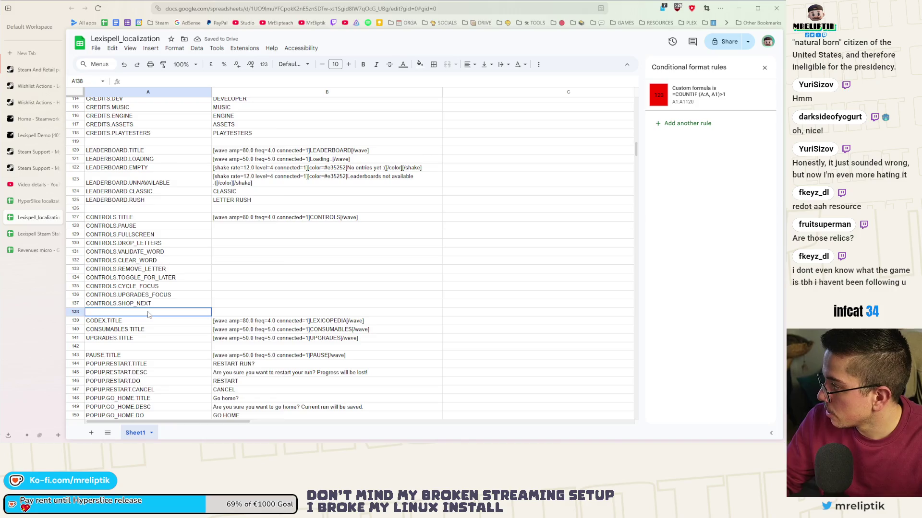
Step: Insert two more rows and fill CONTROLS.SHOP_NEXT down into A138 and A139
{"action": "right_click", "coordinate": [148, 314]}
{"action": "left_click", "coordinate": [185, 201]}
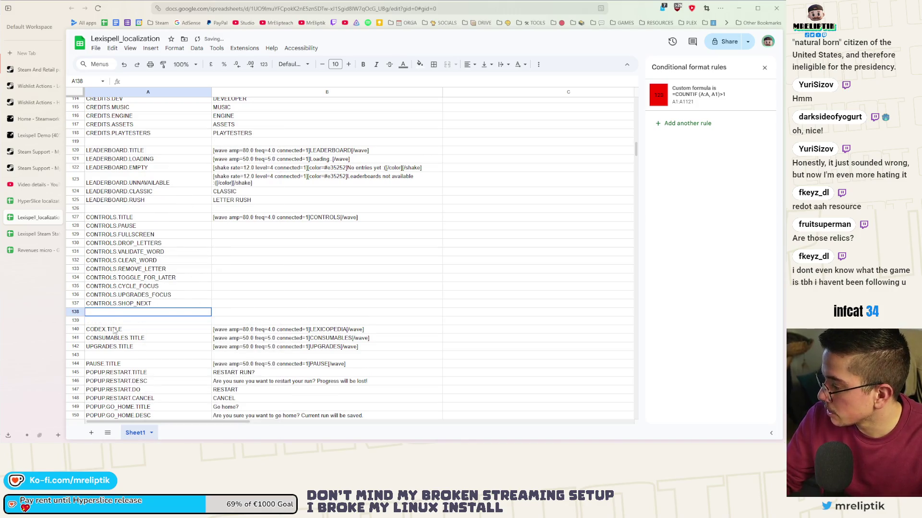
{"action": "right_click", "coordinate": [108, 313]}
{"action": "left_click", "coordinate": [144, 198]}
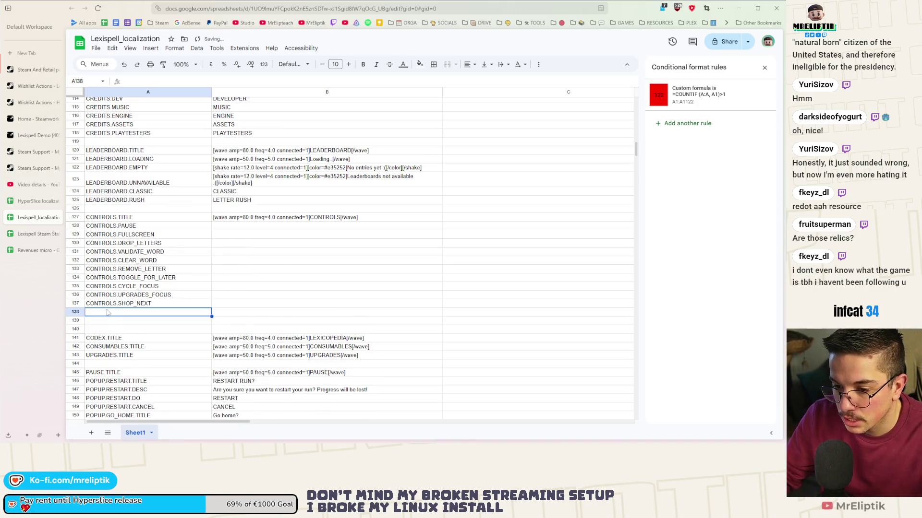
{"action": "key", "text": "Up"}
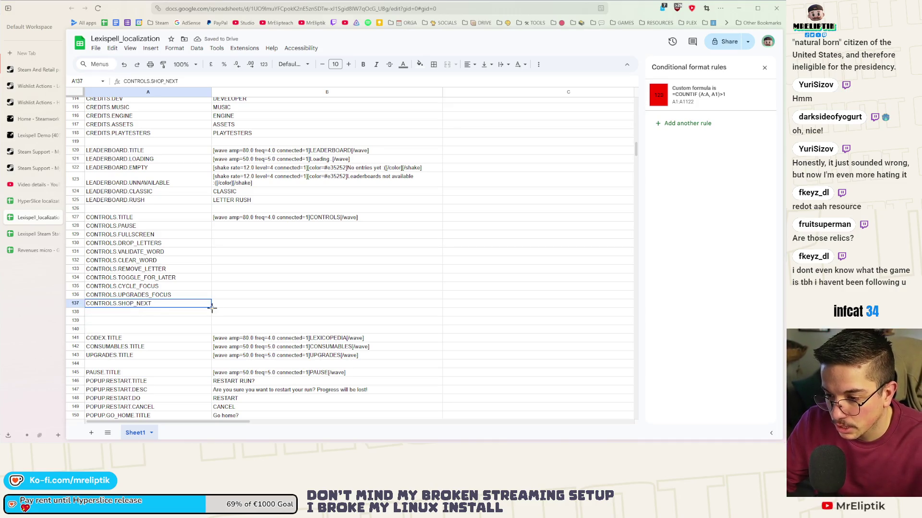
{"action": "left_click_drag", "start_coordinate": [211, 326], "coordinate": [212, 322]}
Step: Change the copied keys to CONTROLS.SHOP_REROLL in A138 and CONTROLS.SHOP_SELL in A139
{"action": "double_click", "coordinate": [142, 313]}
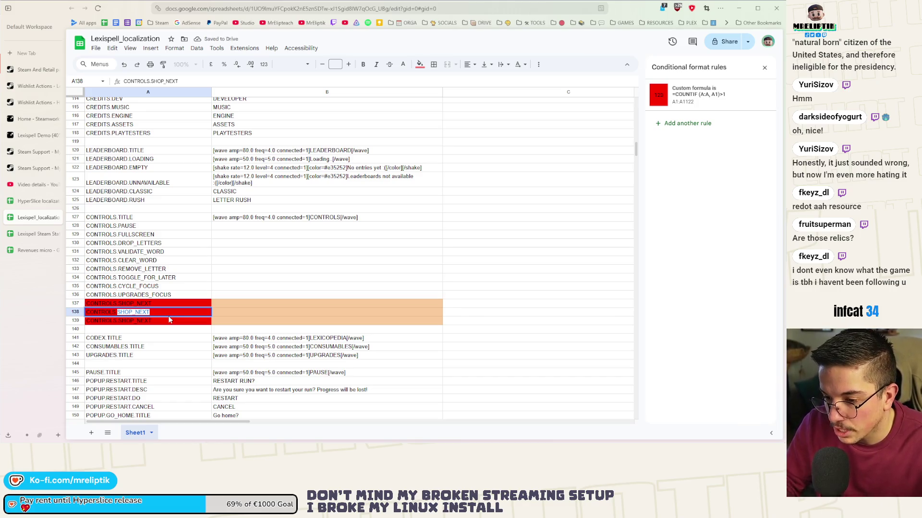
{"action": "key", "text": "BackSpace"}
{"action": "type", "text": "SHOP_PRE"}
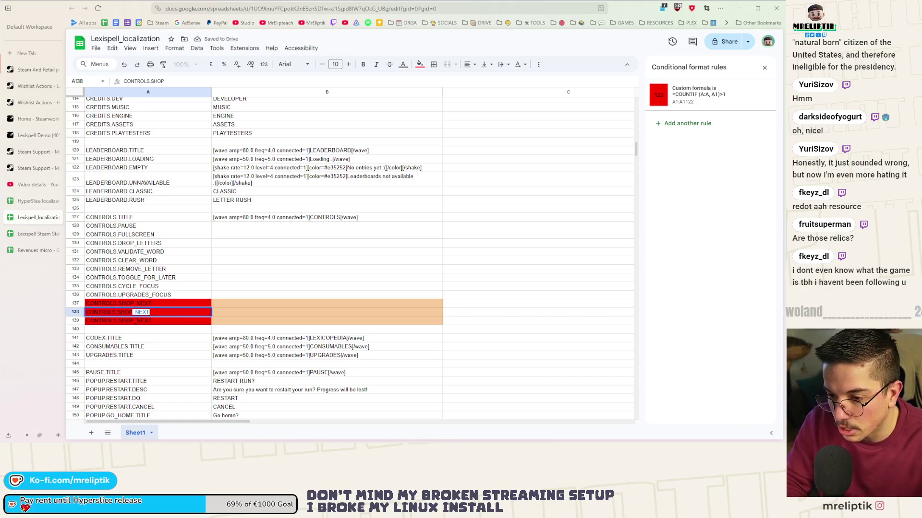
{"action": "key", "text": "BackSpace"}
{"action": "key", "text": "BackSpace"}
{"action": "key", "text": "BackSpace"}
{"action": "type", "text": "P_REROLL"}
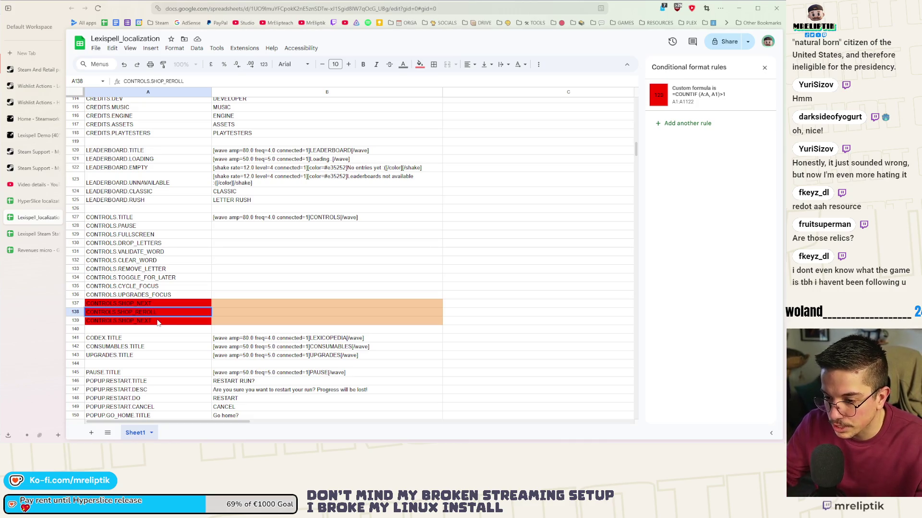
{"action": "double_click", "coordinate": [159, 322]}
{"action": "left_click_drag", "start_coordinate": [150, 321], "coordinate": [118, 320]}
{"action": "type", "text": "SHOP_"}
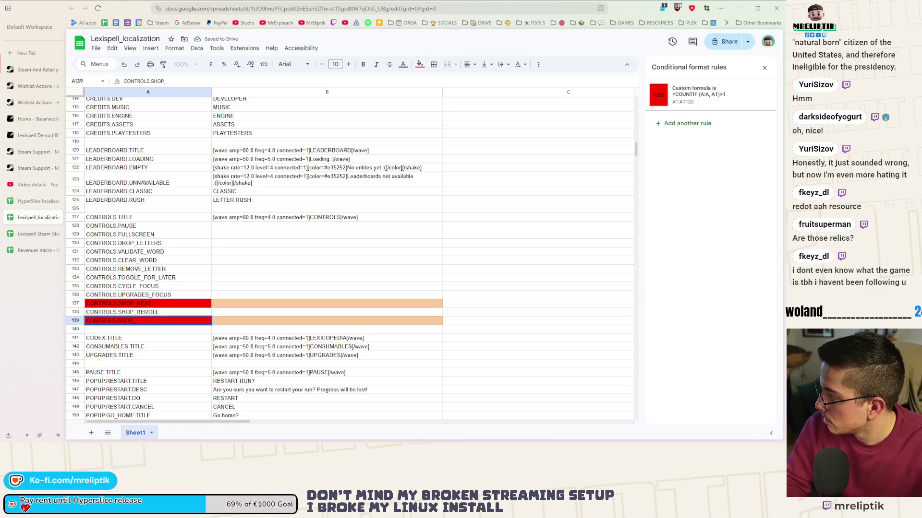
{"action": "type", "text": "SELL"}
{"action": "key", "text": "Return"}
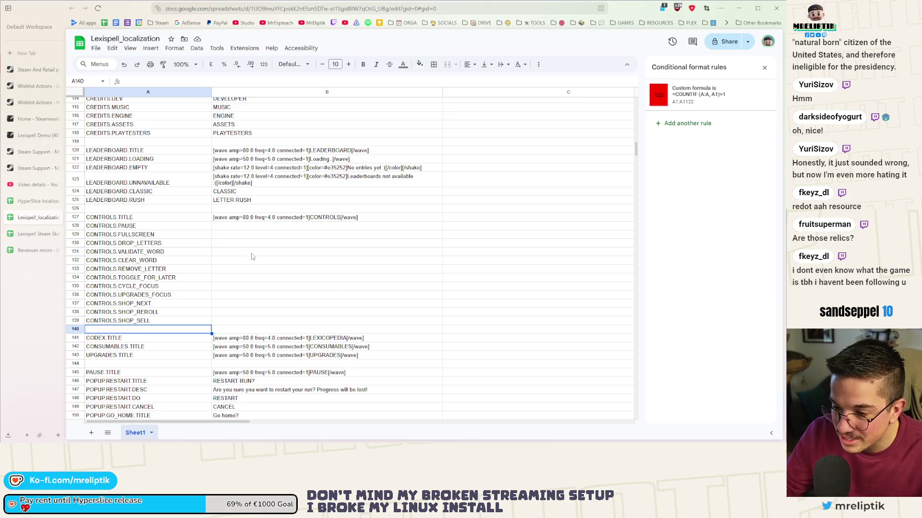
Step: Enter PAUSE and TOGGLE FULLSCREEN as the English text in column B
{"action": "left_click", "coordinate": [230, 228]}
{"action": "type", "text": "PAUSE"}
{"action": "key", "text": "Return"}
{"action": "type", "text": "FULLSCREEN"}
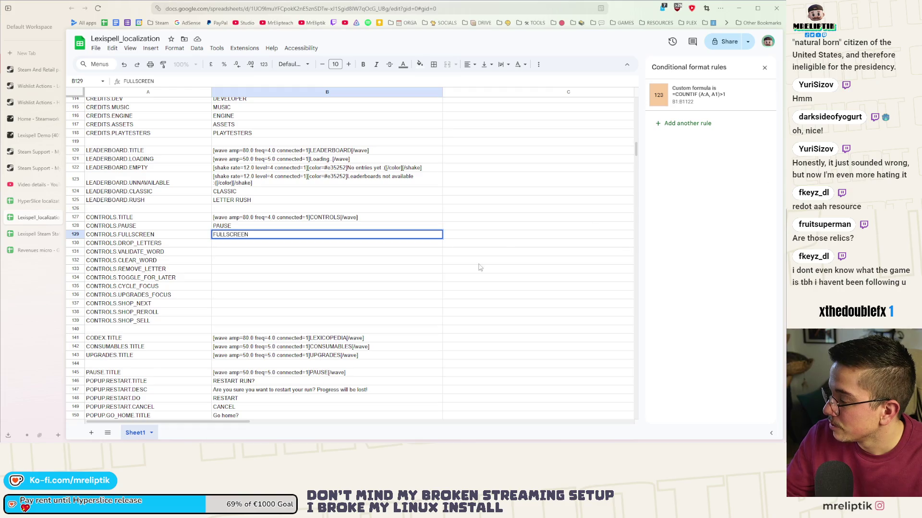
{"action": "double_click", "coordinate": [233, 234]}
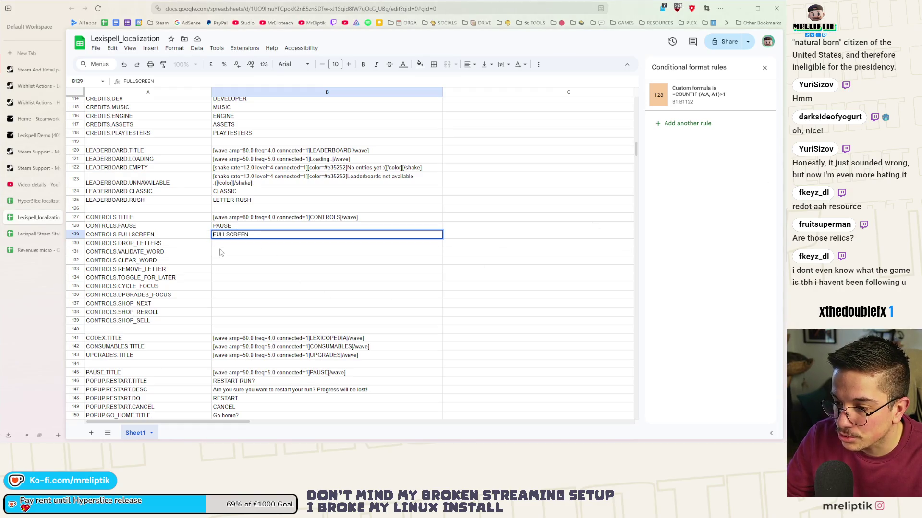
{"action": "left_click", "coordinate": [215, 235]}
{"action": "type", "text": "TOGGLE"}
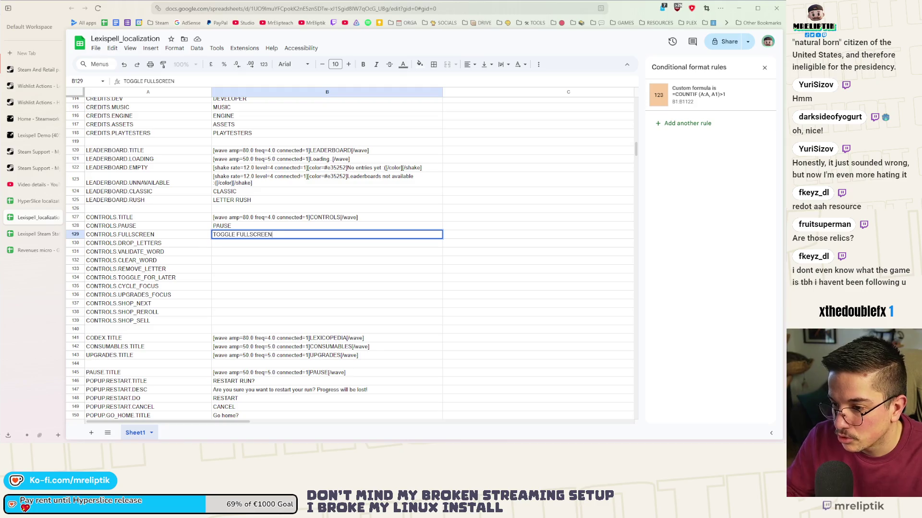
{"action": "left_click", "coordinate": [241, 247]}
Step: Enter DROP LETTERS, VALIDATE WORD, CLEAR WORD and REMOVE LETTER down column B
{"action": "type", "text": "DROP LETTERS"}
{"action": "key", "text": "Return"}
{"action": "type", "text": "VALIDATE WORD"}
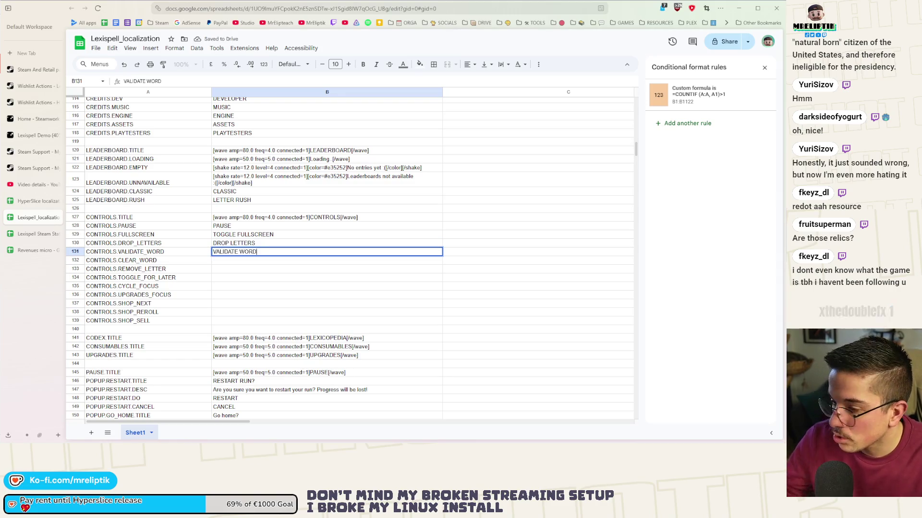
{"action": "key", "text": "Return"}
{"action": "type", "text": "CLEAR WORD"}
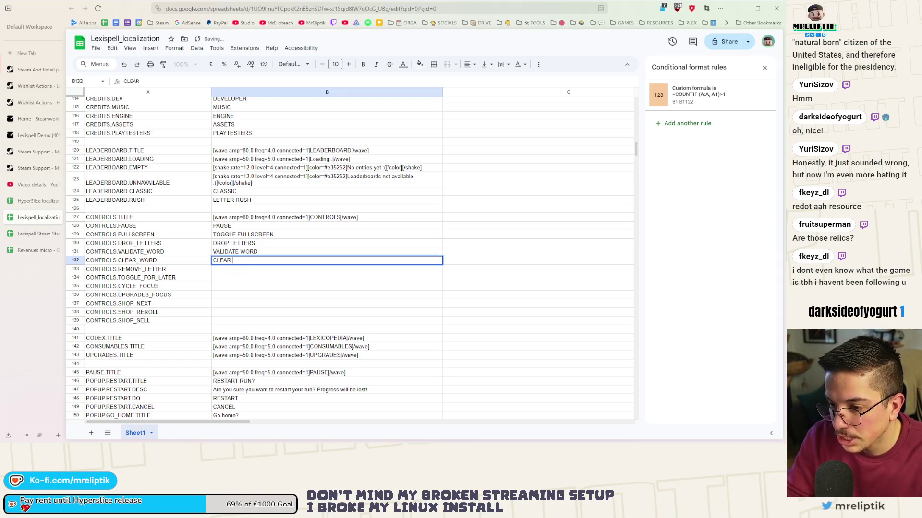
{"action": "key", "text": "Return"}
{"action": "type", "text": "REMOVE LETTER"}
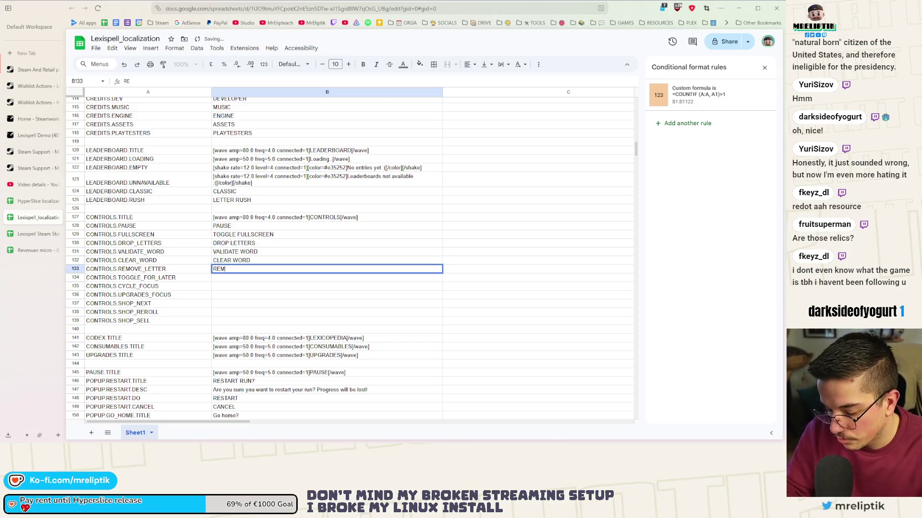
{"action": "key", "text": "Return"}
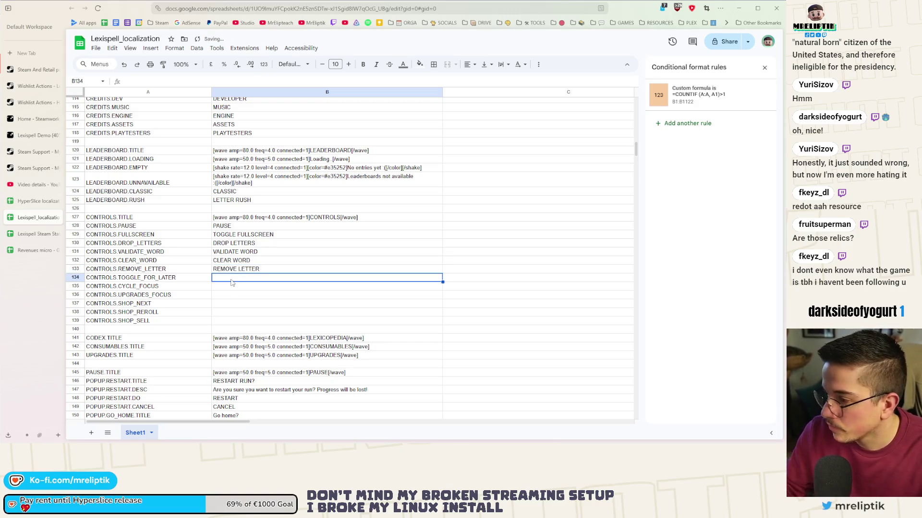
Step: Enter TOGGLE FOR LATER JAR in B134 and CYCLE THROUGH FOCUS in B135
{"action": "type", "text": "TOGGLE FOR LATER JAR"}
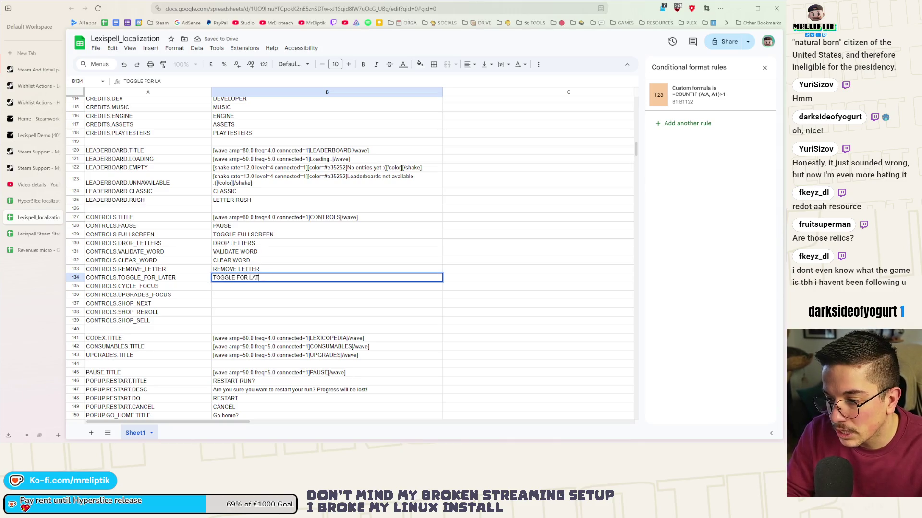
{"action": "left_click", "coordinate": [245, 288]}
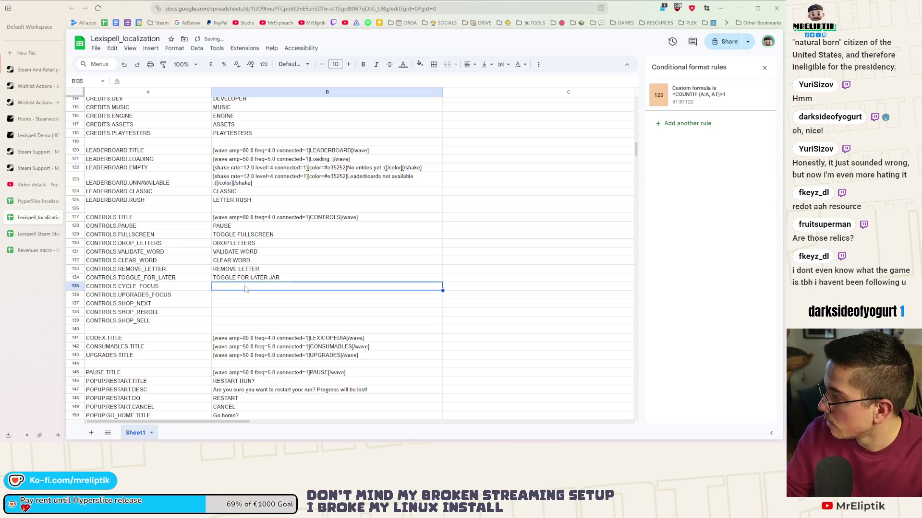
{"action": "type", "text": "CYCLE"}
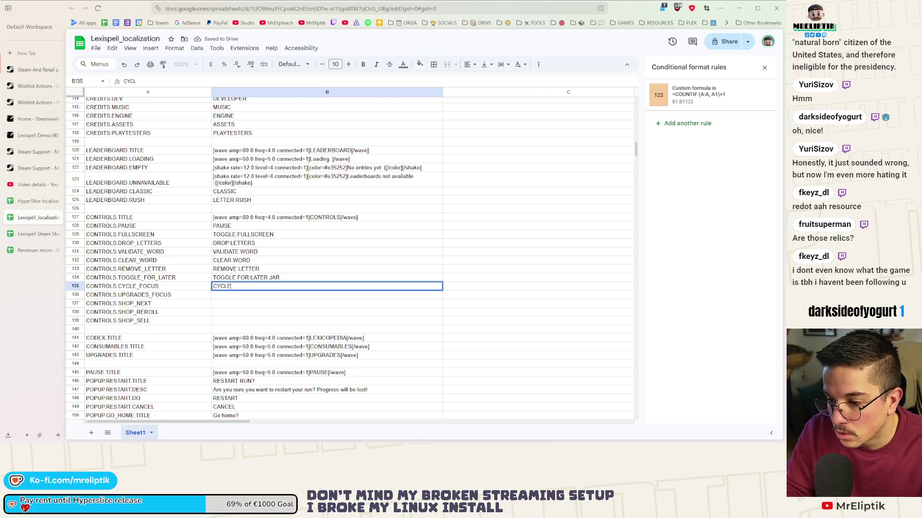
{"action": "type", "text": " THROUGH FOCUS"}
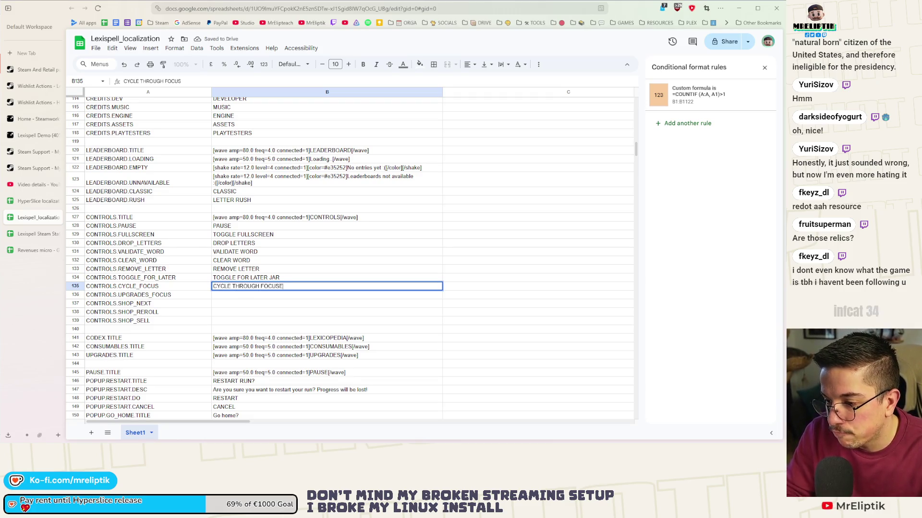
{"action": "left_click", "coordinate": [247, 294]}
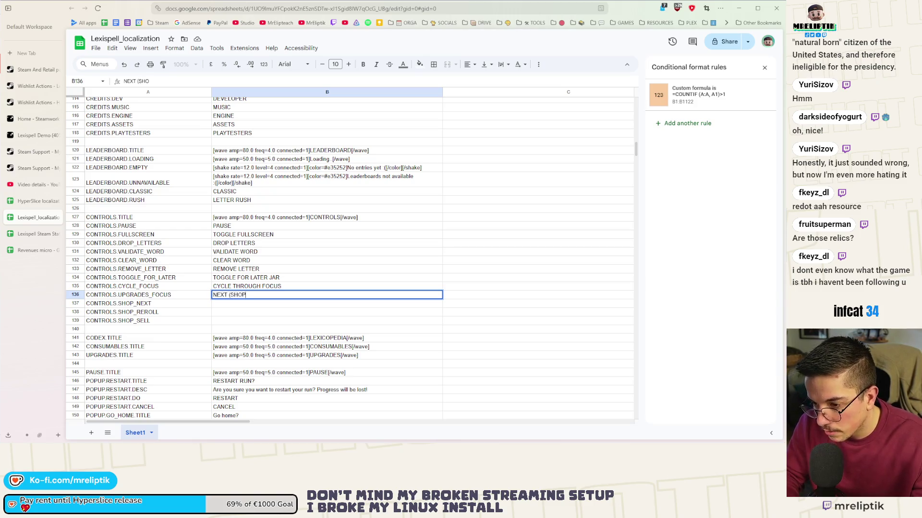
{"action": "key", "text": "Return"}
{"action": "left_click", "coordinate": [251, 296]}
Step: Put NEXT (SHOP) in B137 and GRAB UPGRADES FOCUS in B136
{"action": "left_click", "coordinate": [245, 305]}
{"action": "type", "text": "NEXT (SHOP)"}
{"action": "key", "text": "Up"}
{"action": "key", "text": "Delete"}
{"action": "type", "text": "G"}
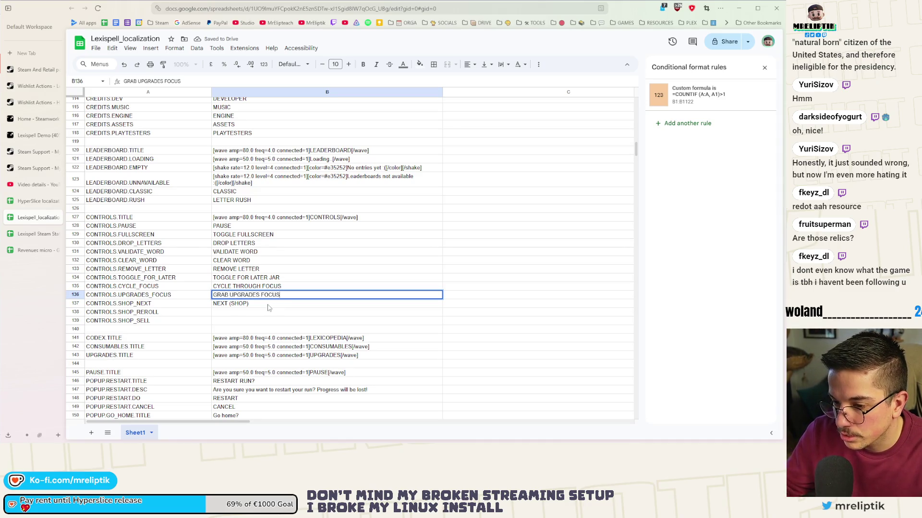
{"action": "key", "text": "Return"}
Step: Fill NEXT (SHOP) down to rows 138–139 and edit them to REROLL (SHOP) and SELL (SHOP)
{"action": "left_click_drag", "start_coordinate": [443, 309], "coordinate": [442, 322]}
{"action": "double_click", "coordinate": [221, 312]}
{"action": "type", "text": "E"}
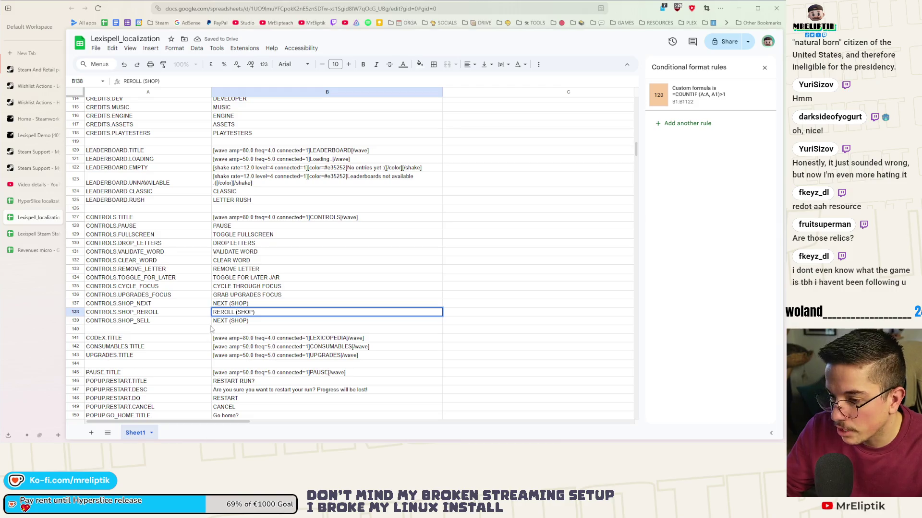
{"action": "double_click", "coordinate": [224, 321]}
{"action": "type", "text": "SELL"}
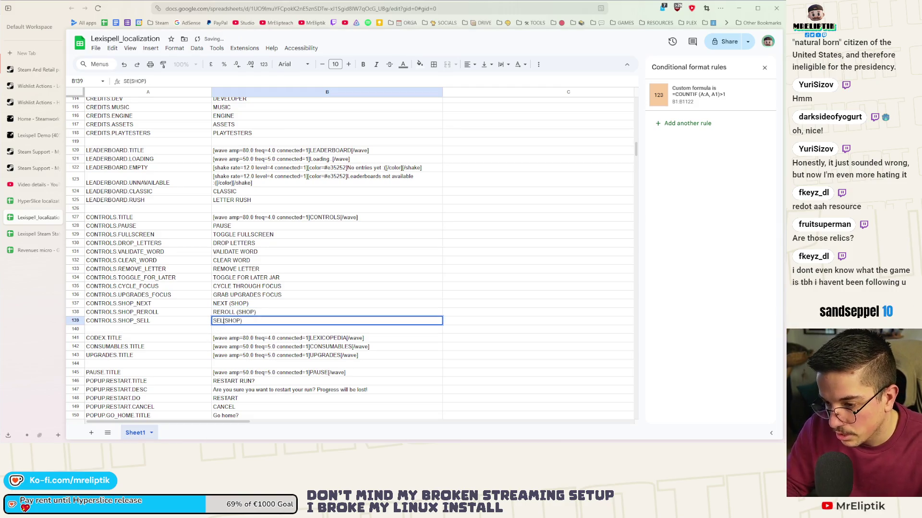
{"action": "left_click", "coordinate": [228, 312]}
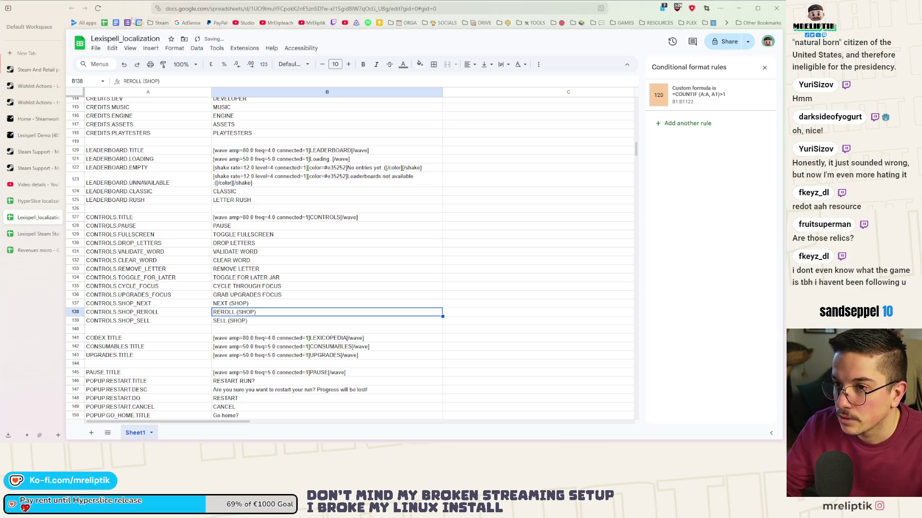
{"action": "key", "text": "alt+Tab"}
{"action": "key", "text": "alt+Tab"}
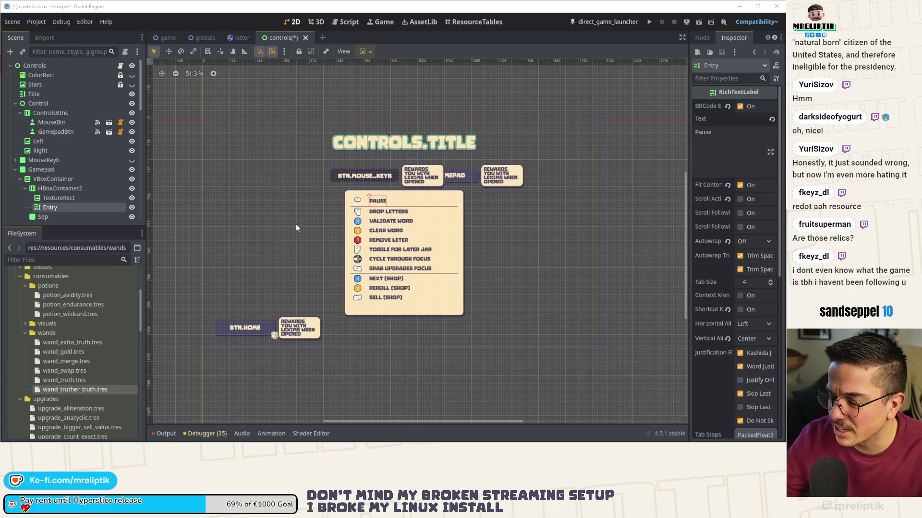
Step: Replace the Pause, Drop Letters and Validate Word labels with CONTROLS.PAUSE, CONTROLS.DROP_LETTERS, CONTROLS.VALIDATE_WORD
{"action": "scroll", "coordinate": [390, 205], "scroll_direction": "up", "scroll_amount": 1}
{"action": "scroll", "coordinate": [412, 231], "scroll_direction": "up", "scroll_amount": 3}
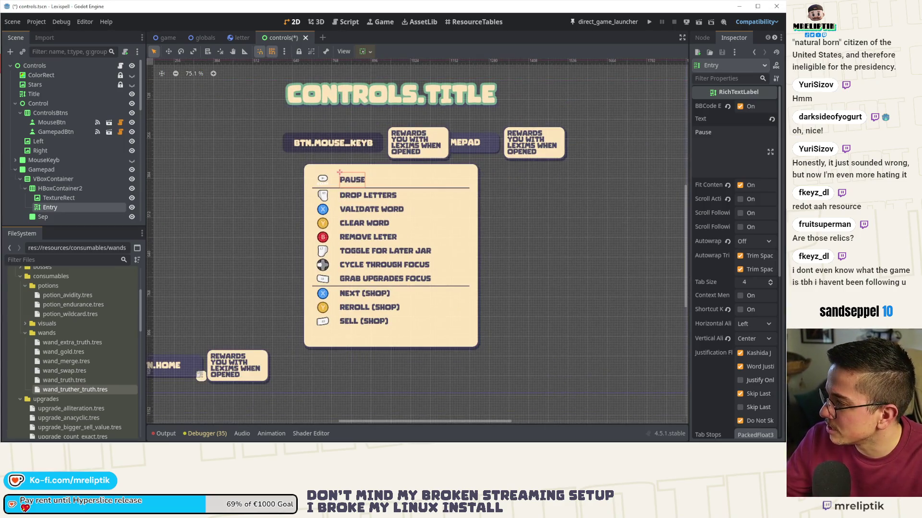
{"action": "left_click", "coordinate": [761, 152]}
{"action": "key", "text": "ctrl+a"}
{"action": "key", "text": "ctrl+v"}
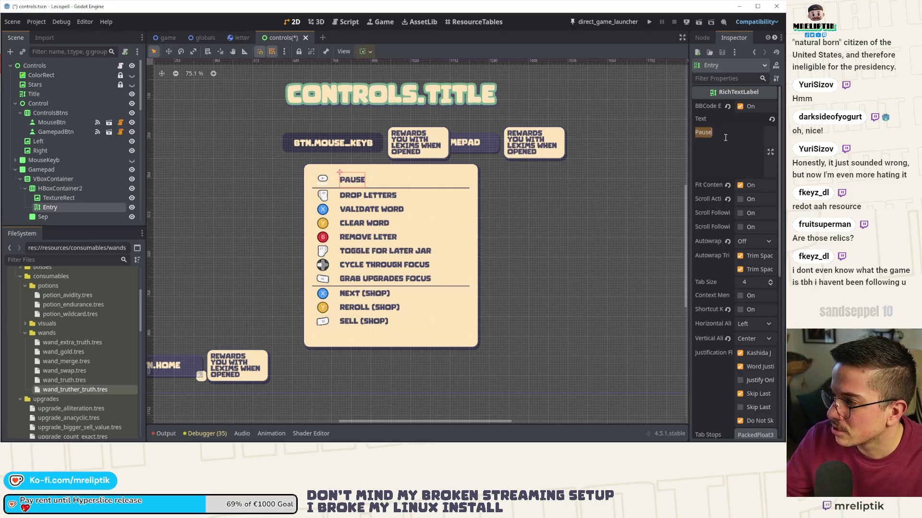
{"action": "left_click", "coordinate": [387, 202]}
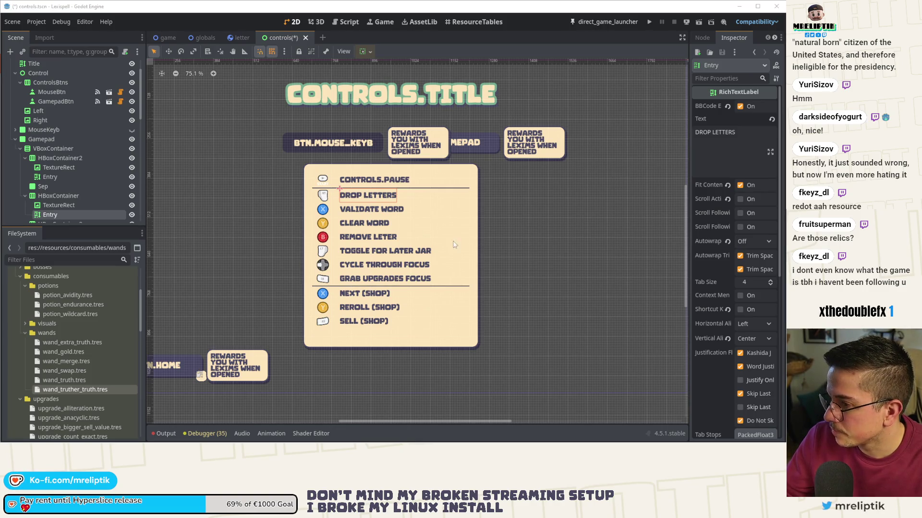
{"action": "left_click", "coordinate": [726, 172]}
{"action": "key", "text": "ctrl+a"}
{"action": "key", "text": "ctrl+v"}
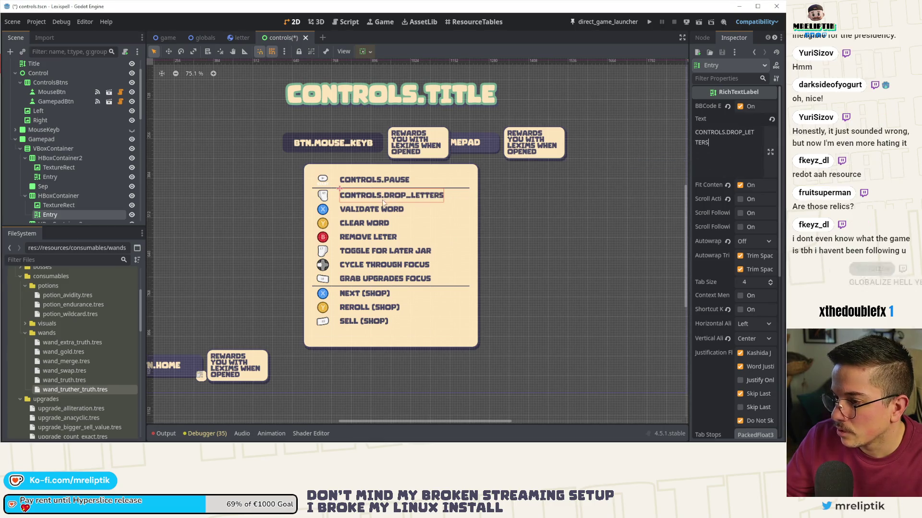
{"action": "left_click", "coordinate": [379, 208]}
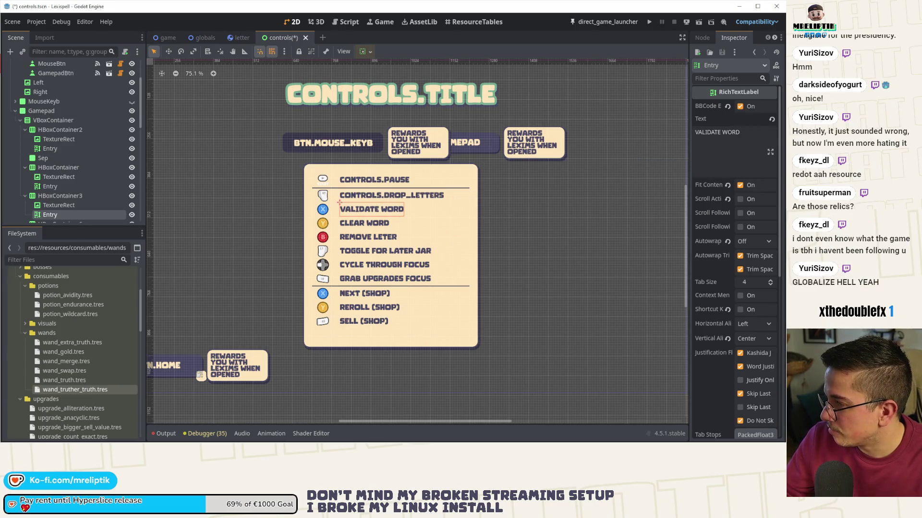
{"action": "left_click", "coordinate": [726, 150]}
{"action": "key", "text": "ctrl+a"}
{"action": "type", "text": "CONTROLS.VALIDATE_WORD"}
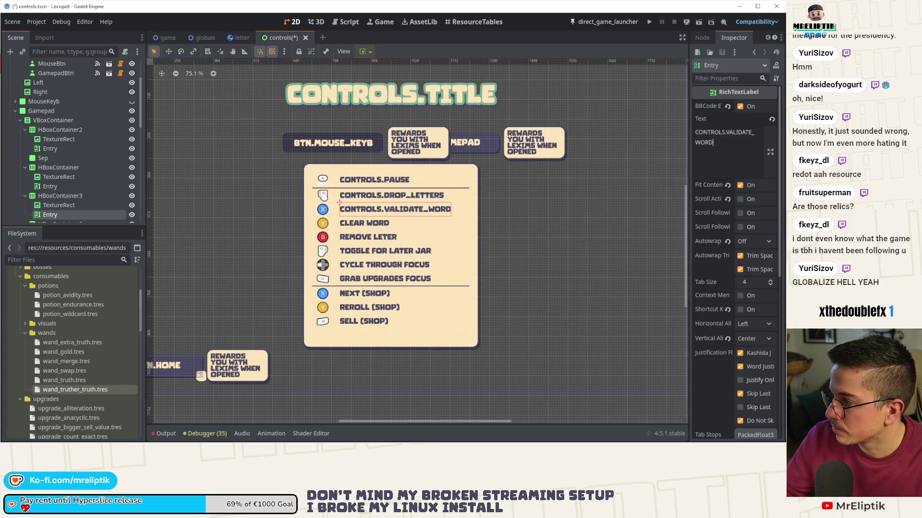
Step: Set the next three labels to CONTROLS.CLEAR_WORD, CONTROLS.REMOVE_LETTER and CONTROLS.TOGGLE_FOR_LATER
{"action": "left_click", "coordinate": [356, 224]}
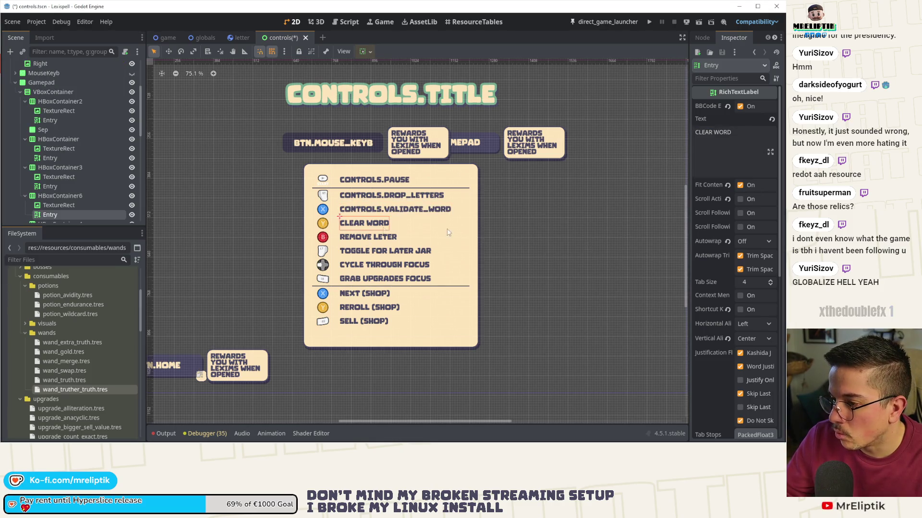
{"action": "left_click", "coordinate": [712, 159]}
{"action": "key", "text": "ctrl+a"}
{"action": "type", "text": "CONTROLS.CLEAR_WORD"}
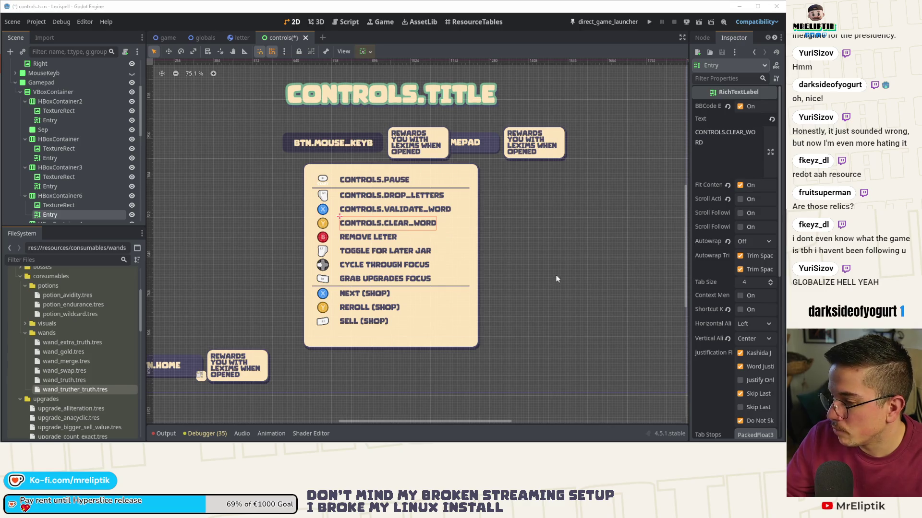
{"action": "left_click", "coordinate": [365, 237]}
{"action": "left_click", "coordinate": [719, 149]}
{"action": "key", "text": "ctrl+a"}
{"action": "type", "text": "CONTROLS.REMOVE_LETTER"}
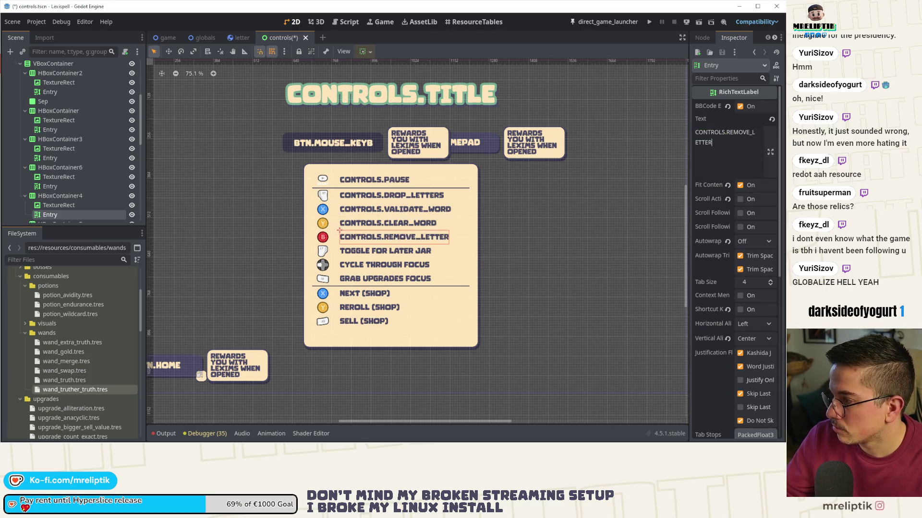
{"action": "left_click", "coordinate": [392, 251]}
{"action": "left_click", "coordinate": [710, 153]}
{"action": "key", "text": "ctrl+a"}
{"action": "type", "text": "CONTROLS.TOGGLE_FOR_LATER"}
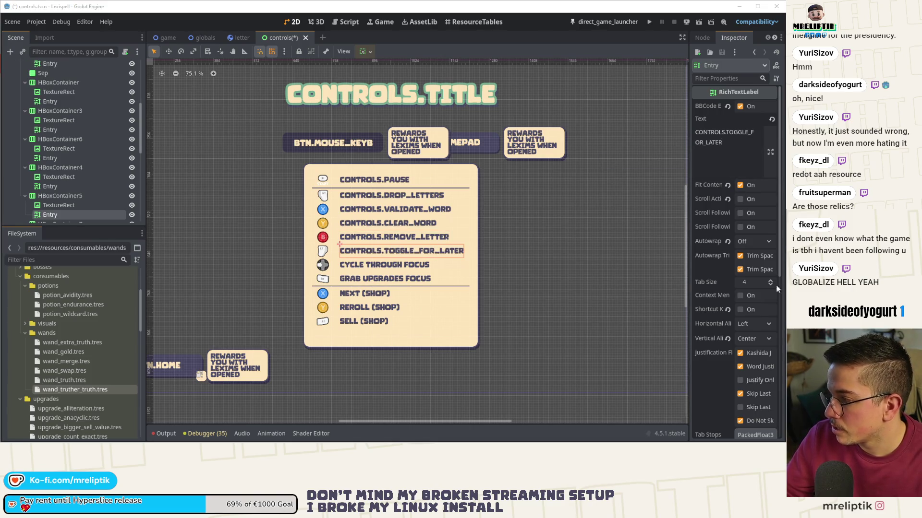
Step: Set the focus and Next labels to CONTROLS.CYCLE_FOCUS, CONTROLS.UPGRADES_FOCUS and CONTROLS.SHOP_NEXT
{"action": "left_click", "coordinate": [353, 271]}
{"action": "left_click", "coordinate": [725, 139]}
{"action": "key", "text": "ctrl+a"}
{"action": "type", "text": "CONTROLS.CYCLE_FOCUS"}
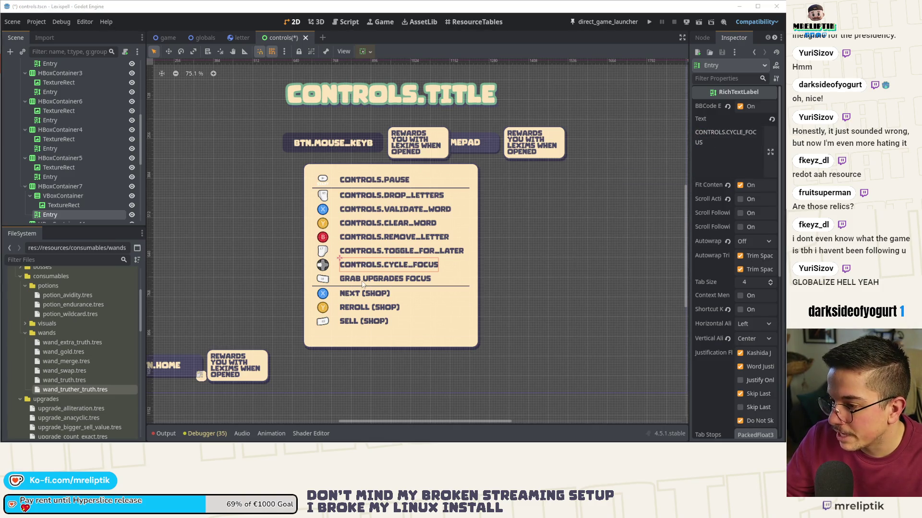
{"action": "left_click", "coordinate": [362, 279]}
{"action": "left_click", "coordinate": [725, 139]}
{"action": "key", "text": "ctrl+a"}
{"action": "type", "text": "CONTROLS.UPGRADES_FOCUS"}
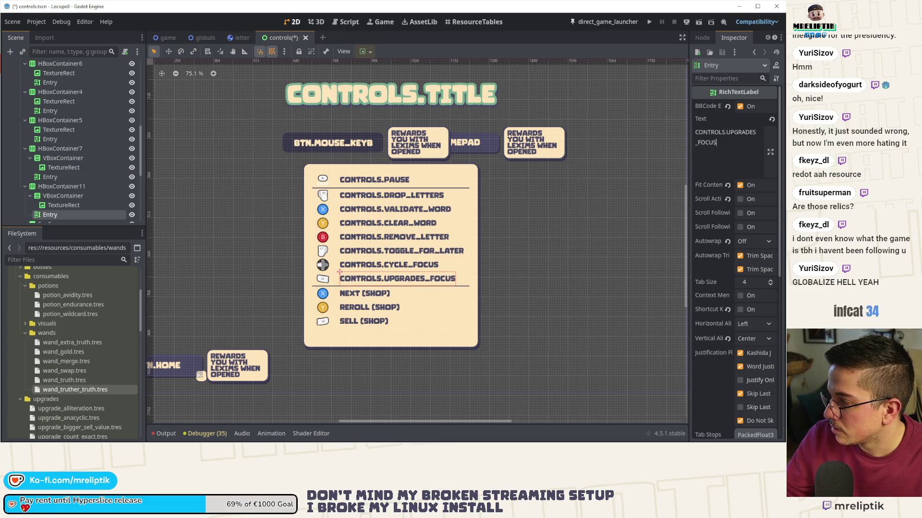
{"action": "left_click", "coordinate": [364, 294]}
{"action": "left_click", "coordinate": [725, 140]}
{"action": "key", "text": "ctrl+a"}
{"action": "type", "text": "CONTROLS.SHOP_NEXT"}
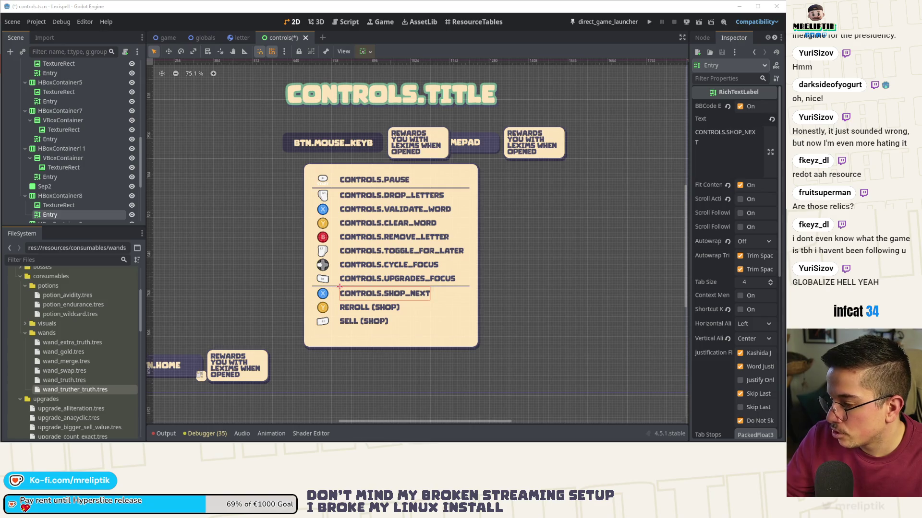
Step: Set the Reroll and Sell labels to CONTROLS.SHOP_REROLL and CONTROLS.SHOP_SELL, then save the scene
{"action": "left_click", "coordinate": [369, 307]}
{"action": "left_click", "coordinate": [725, 139]}
{"action": "key", "text": "ctrl+a"}
{"action": "type", "text": "CONTROLS.SHOP_REROLL"}
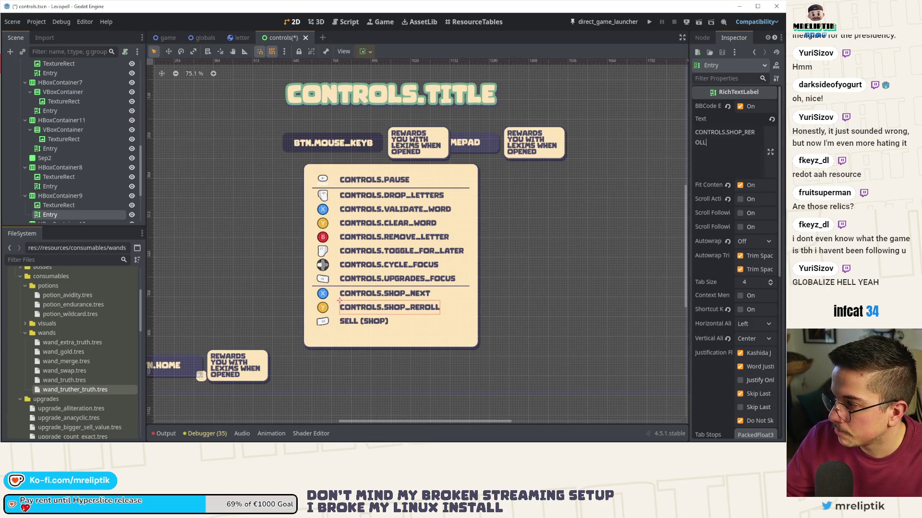
{"action": "left_click", "coordinate": [371, 322]}
{"action": "left_click", "coordinate": [725, 139]}
{"action": "key", "text": "ctrl+a"}
{"action": "type", "text": "CONTROLS.SHOP_SELL"}
{"action": "key", "text": "ctrl+s"}
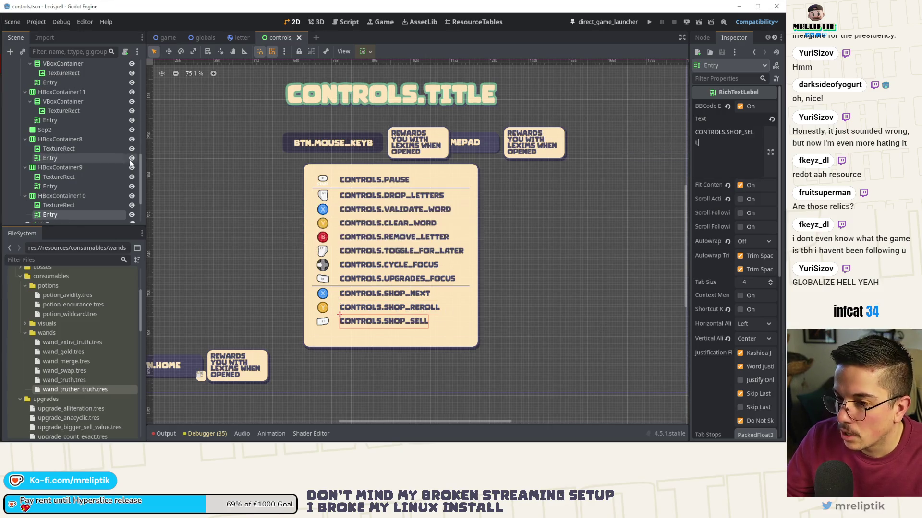
{"action": "scroll", "coordinate": [96, 181], "scroll_direction": "up", "scroll_amount": 10}
Step: Show the keyboard-and-mouse panel and set its Toggle Fullscreen label to CONTROLS.FULLSCREEN
{"action": "left_click", "coordinate": [132, 170]}
{"action": "left_click", "coordinate": [131, 160]}
{"action": "left_click", "coordinate": [83, 165]}
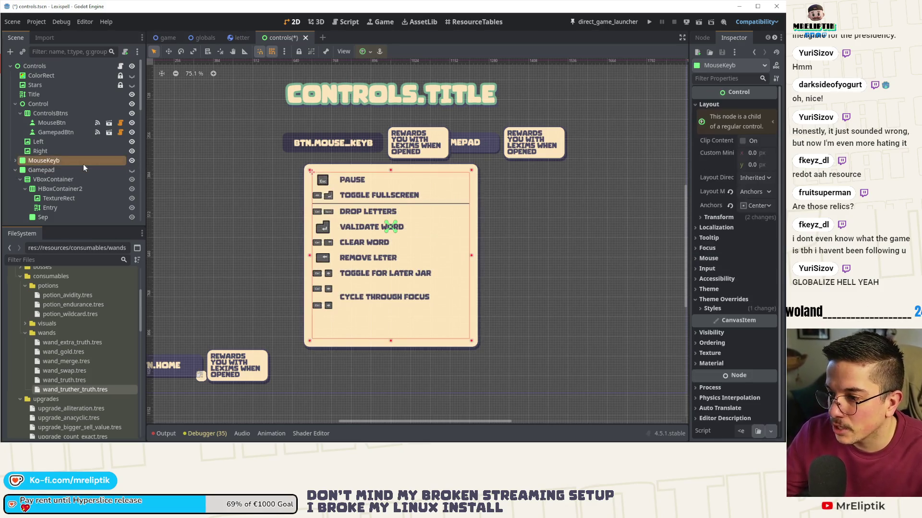
{"action": "left_click", "coordinate": [345, 180]}
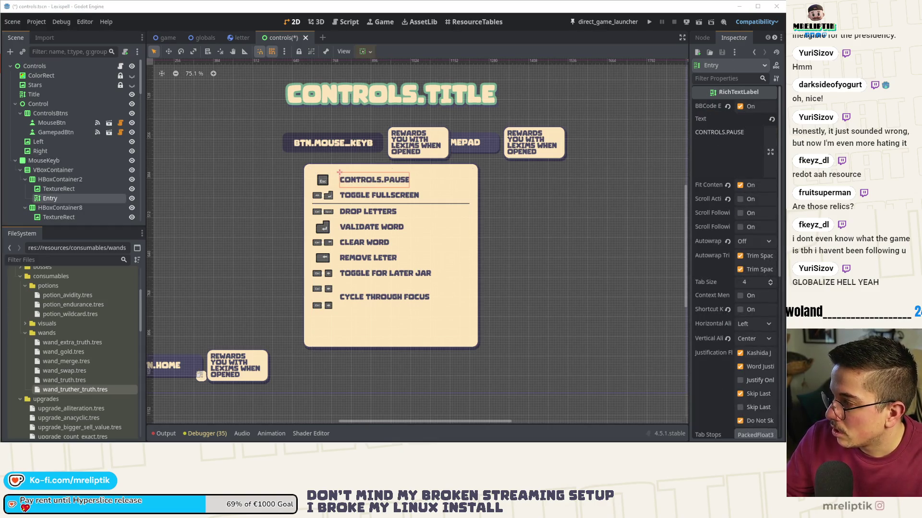
{"action": "left_click", "coordinate": [380, 195]}
{"action": "left_click", "coordinate": [725, 137]}
{"action": "key", "text": "ctrl+a"}
{"action": "type", "text": "CONTROLS.FULLSCREEN"}
Step: Set the Drop, Validate and Clear labels to CONTROLS.DROP_LETTERS, CONTROLS.VALIDATE_WORD, CONTROLS.CLEAR_WORD
{"action": "left_click", "coordinate": [355, 219]}
{"action": "key", "text": "ctrl+a"}
{"action": "type", "text": "CONTROLS.DROP_LETTERS"}
{"action": "left_click", "coordinate": [369, 227]}
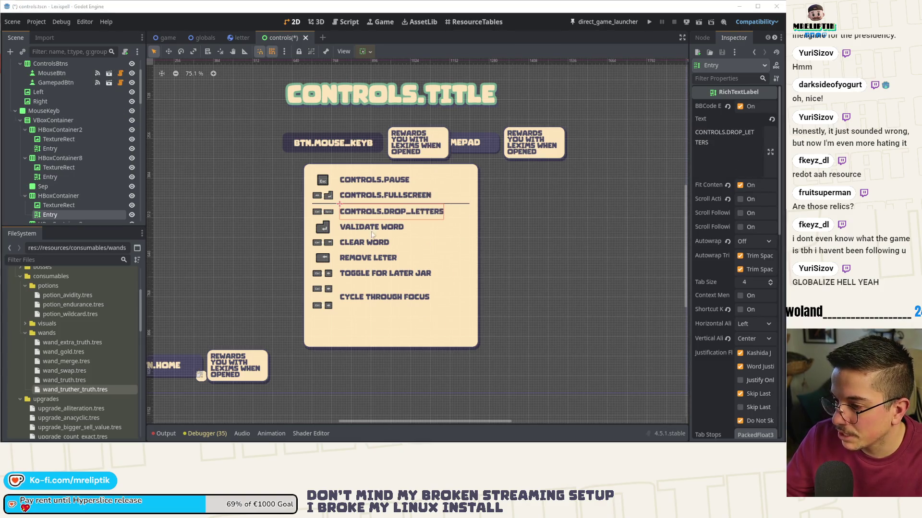
{"action": "left_click", "coordinate": [725, 136]}
{"action": "key", "text": "ctrl+a"}
{"action": "type", "text": "CONTROLS.VALIDATE_WORD"}
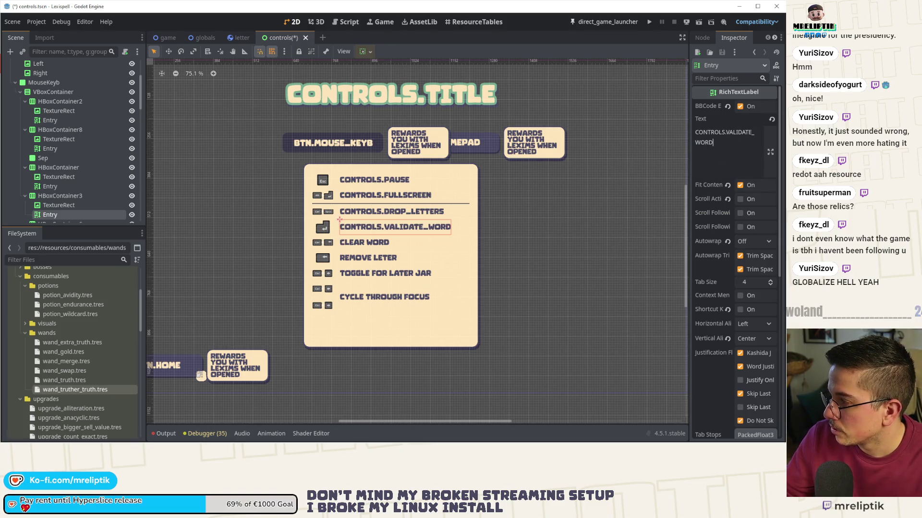
{"action": "left_click", "coordinate": [374, 244]}
{"action": "left_click", "coordinate": [725, 137]}
{"action": "key", "text": "ctrl+a"}
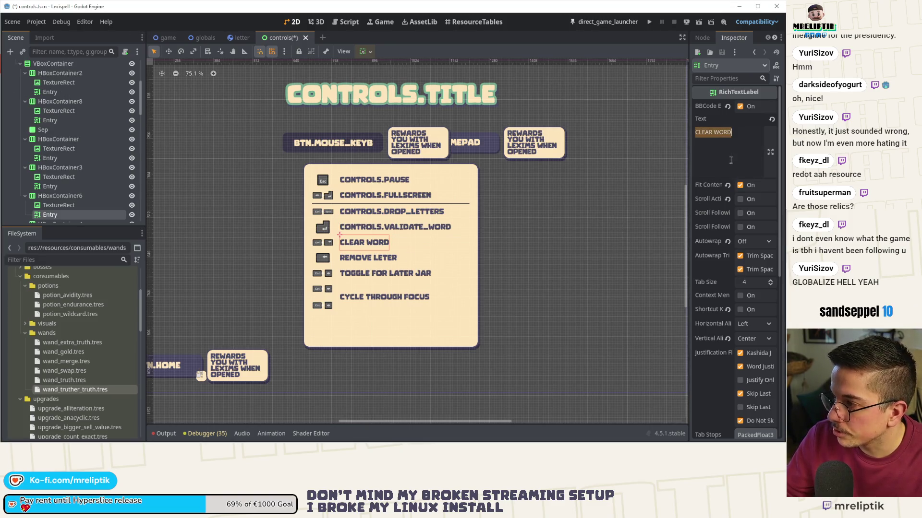
{"action": "type", "text": "CONTROLS.CLEAR_WORD"}
Step: Set the remaining labels to CONTROLS.REMOVE_LETTER, CONTROLS.TOGGLE_FOR_LATER, CONTROLS.CYCLE_FOCUS and save the scene
{"action": "left_click", "coordinate": [355, 254]}
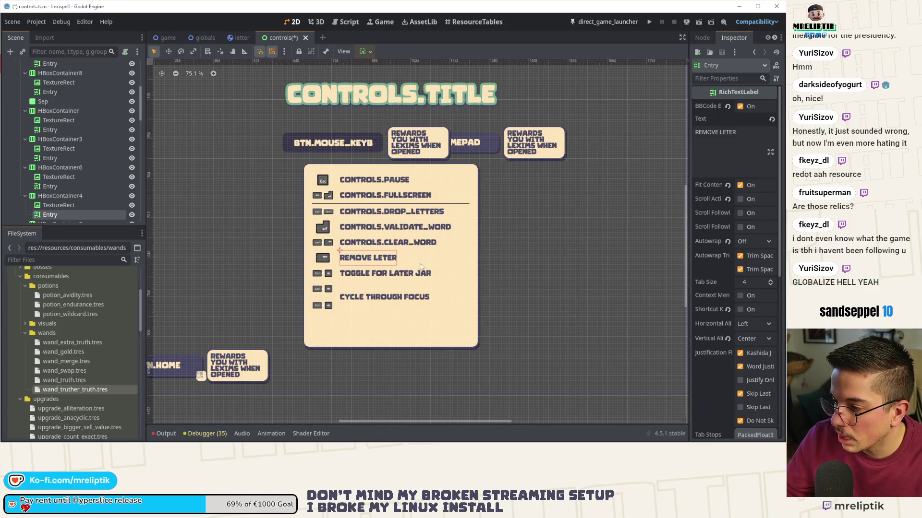
{"action": "left_click", "coordinate": [725, 137]}
{"action": "key", "text": "ctrl+a"}
{"action": "type", "text": "CONTROLS.REMOVE_LETTER"}
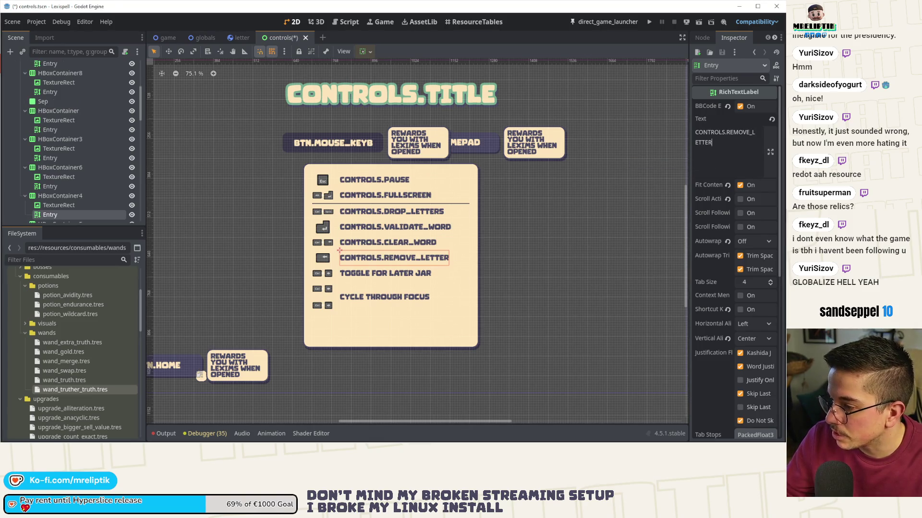
{"action": "left_click", "coordinate": [404, 279]}
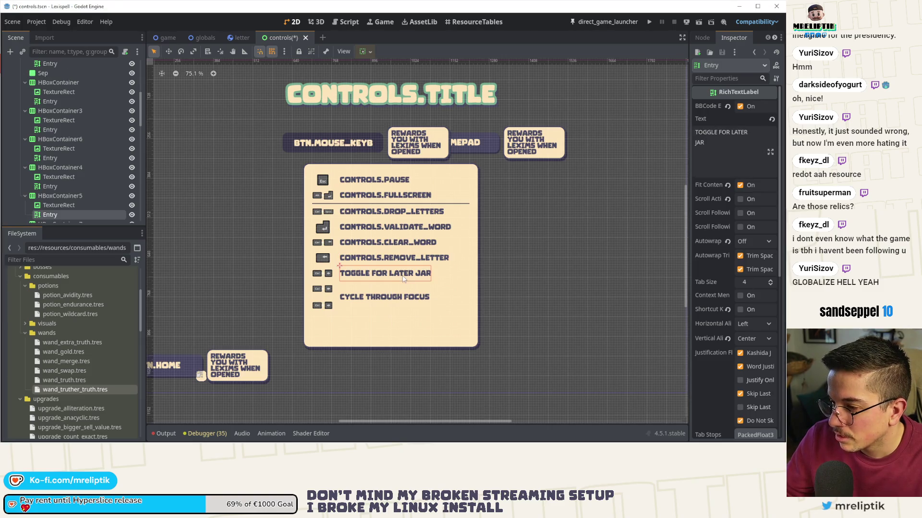
{"action": "left_click", "coordinate": [746, 146]}
{"action": "key", "text": "ctrl+a"}
{"action": "type", "text": "CONTROLS.TOGGLE_FOR_LATER"}
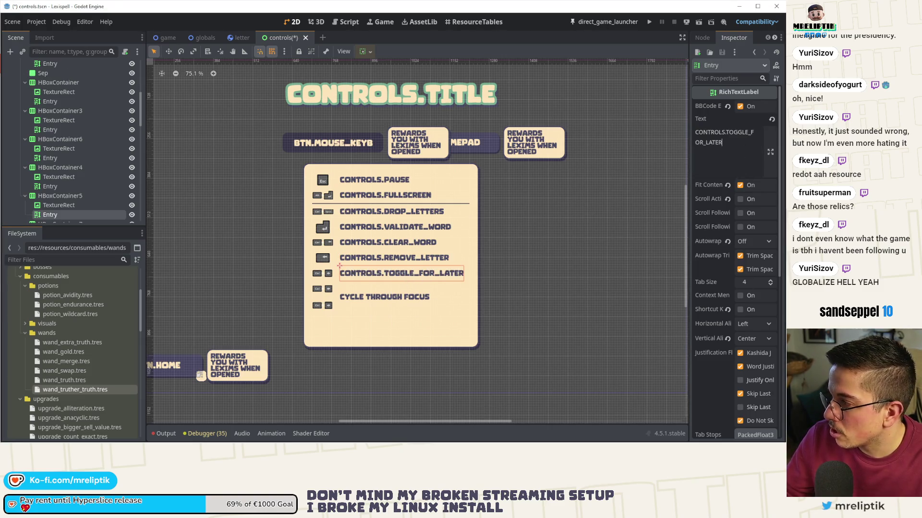
{"action": "left_click", "coordinate": [415, 305]}
{"action": "left_click", "coordinate": [722, 151]}
{"action": "key", "text": "ctrl+a"}
{"action": "type", "text": "CONTROLS.CYCLE_FOCUS"}
{"action": "key", "text": "ctrl+s"}
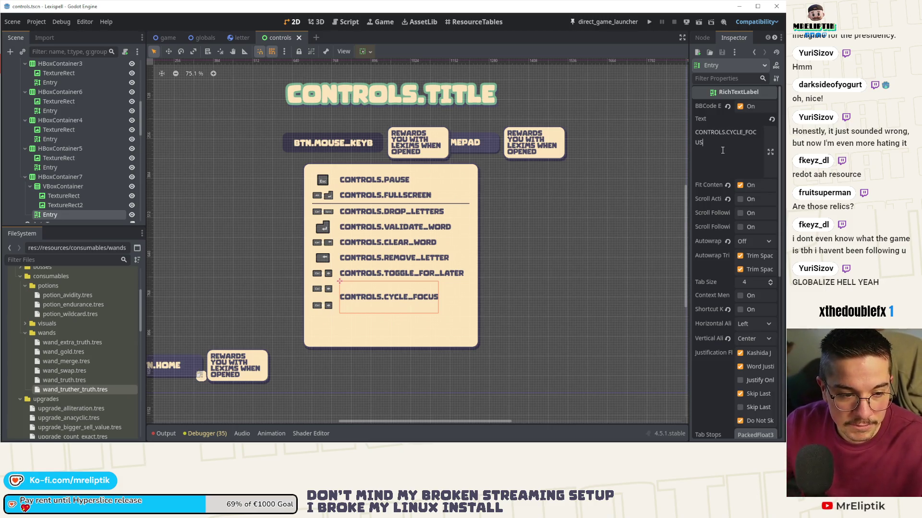
{"action": "left_click", "coordinate": [344, 102]}
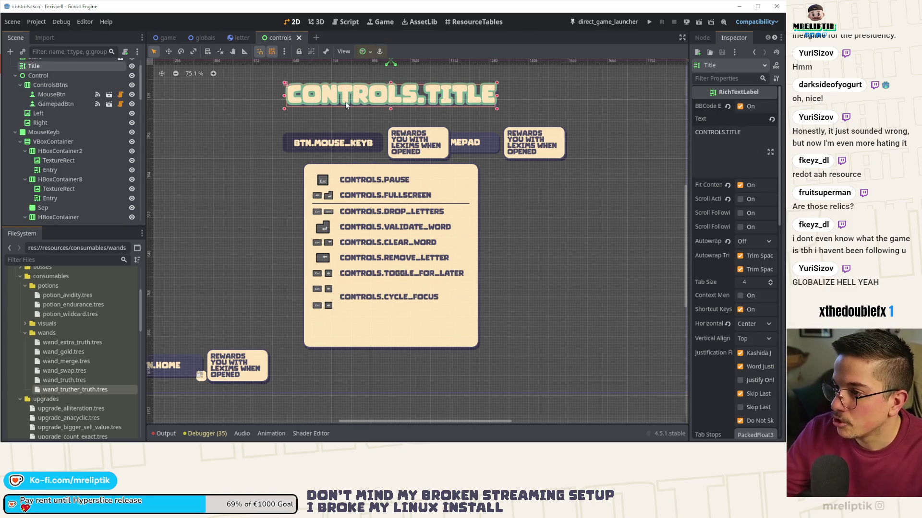
Step: Hide the MouseKeyb panel in the controls scene, then run the game briefly and stop it
{"action": "scroll", "coordinate": [392, 221], "scroll_direction": "down", "scroll_amount": 1}
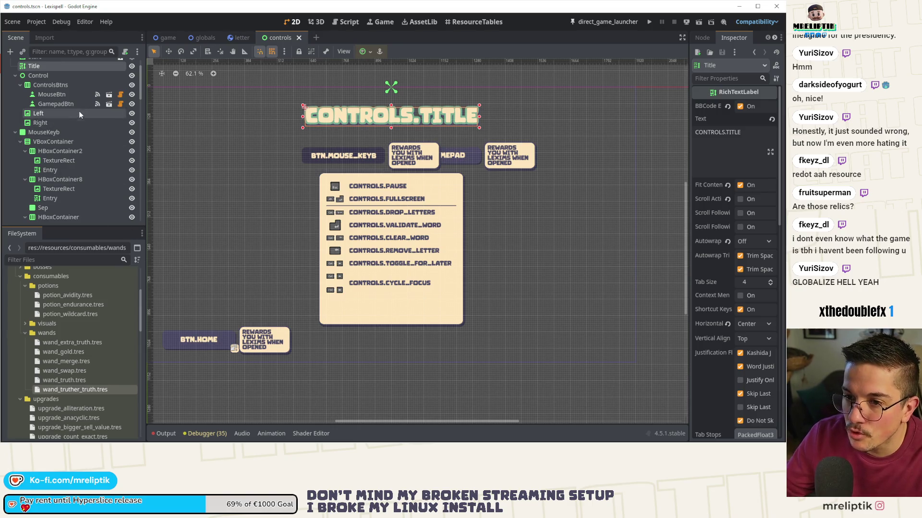
{"action": "scroll", "coordinate": [79, 112], "scroll_direction": "up", "scroll_amount": 2}
{"action": "left_click", "coordinate": [132, 161]}
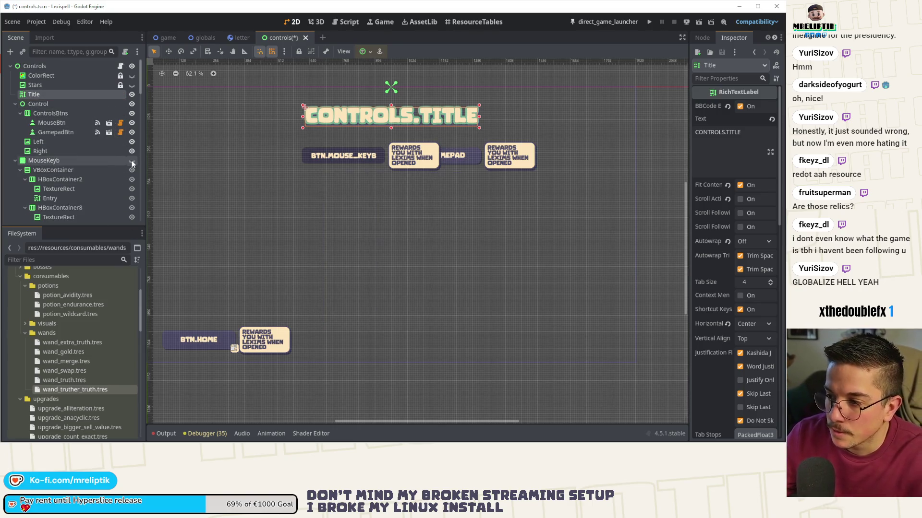
{"action": "left_click", "coordinate": [649, 22]}
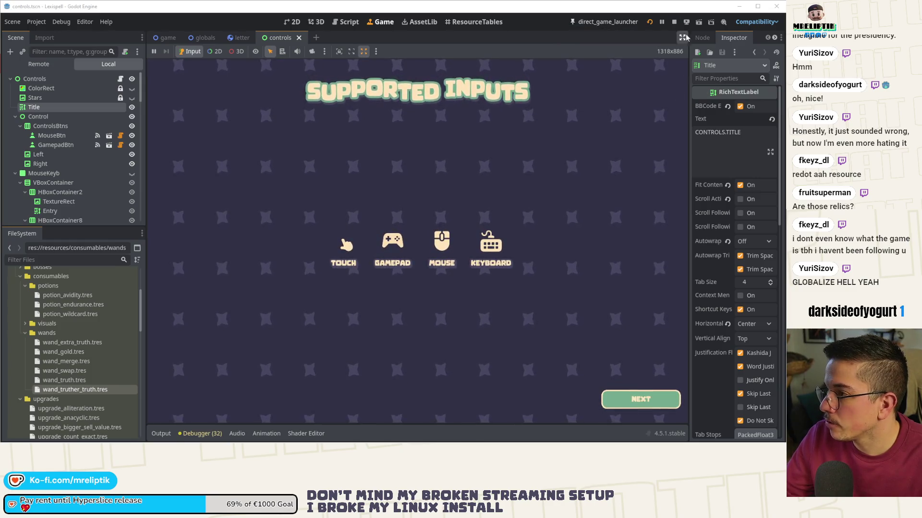
{"action": "left_click", "coordinate": [673, 22]}
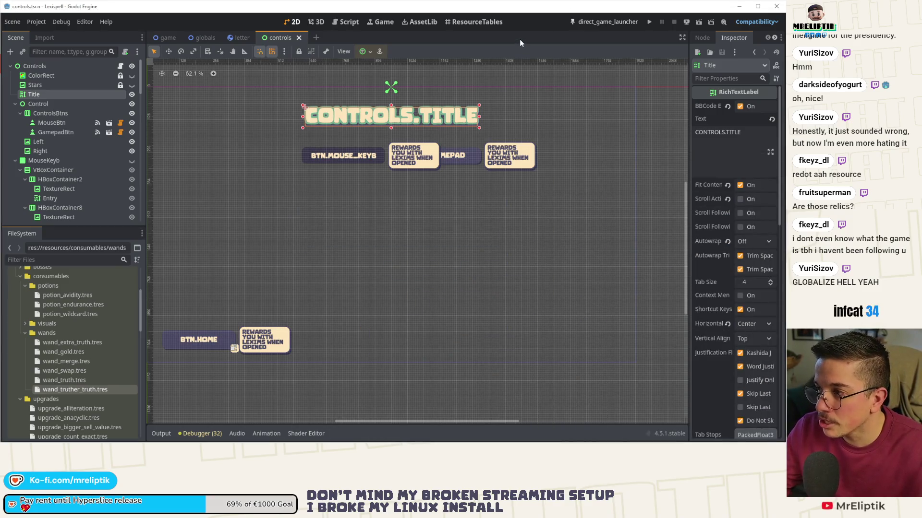
Step: Relaunch the game, pause it, return to the home screen, and open Controls
{"action": "left_click", "coordinate": [618, 21]}
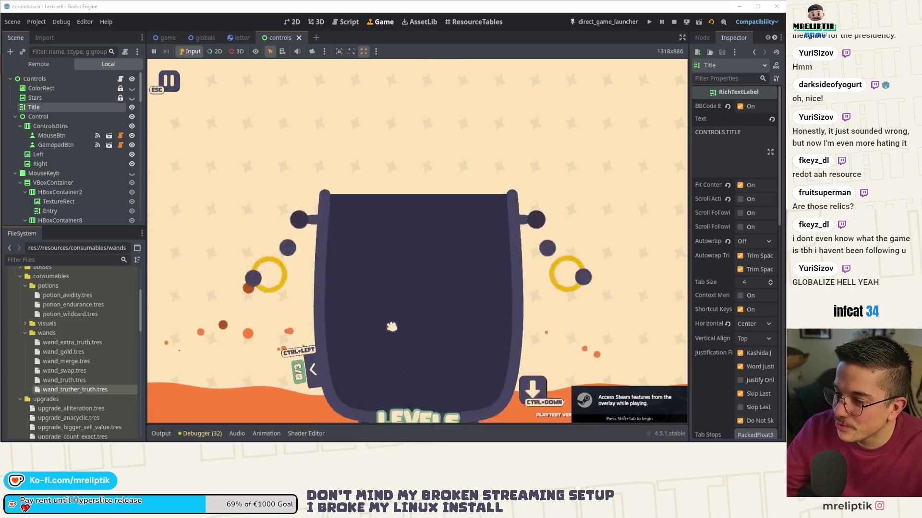
{"action": "key", "text": "Escape"}
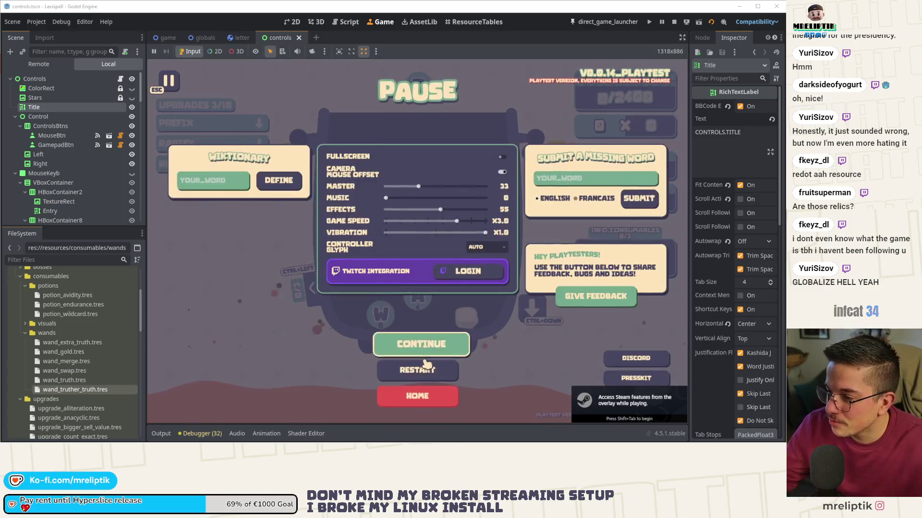
{"action": "left_click", "coordinate": [418, 400]}
{"action": "left_click", "coordinate": [465, 267]}
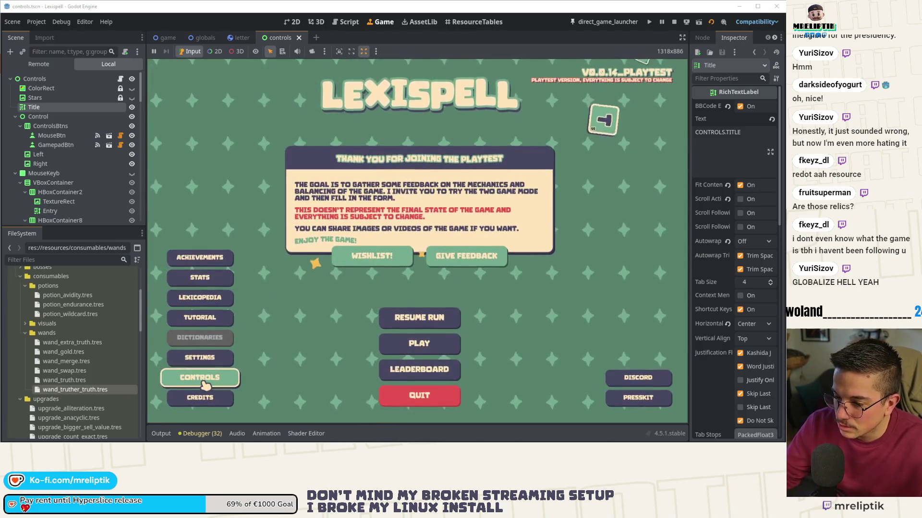
{"action": "left_click", "coordinate": [204, 379]}
Step: Toggle the Controls screen between Gamepad and Mouse & Keyboard bindings twice
{"action": "left_click", "coordinate": [468, 136]}
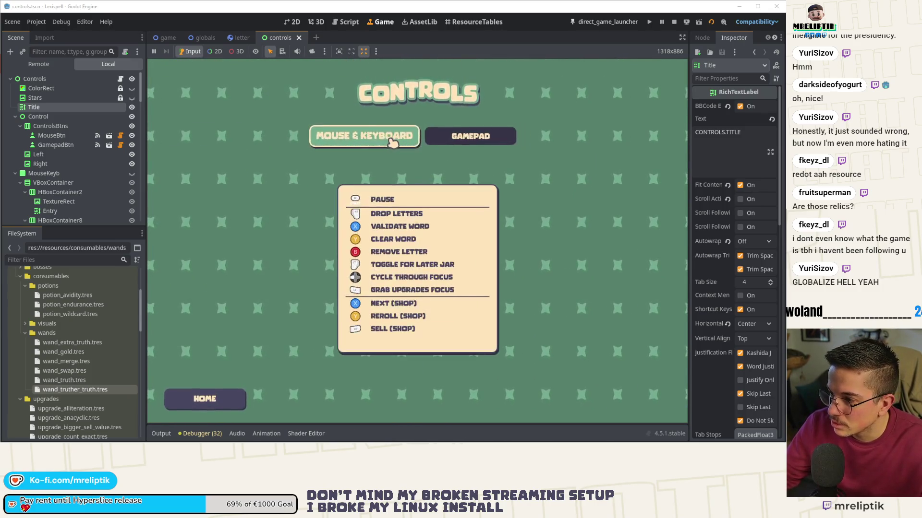
{"action": "left_click", "coordinate": [368, 139]}
{"action": "left_click", "coordinate": [468, 137]}
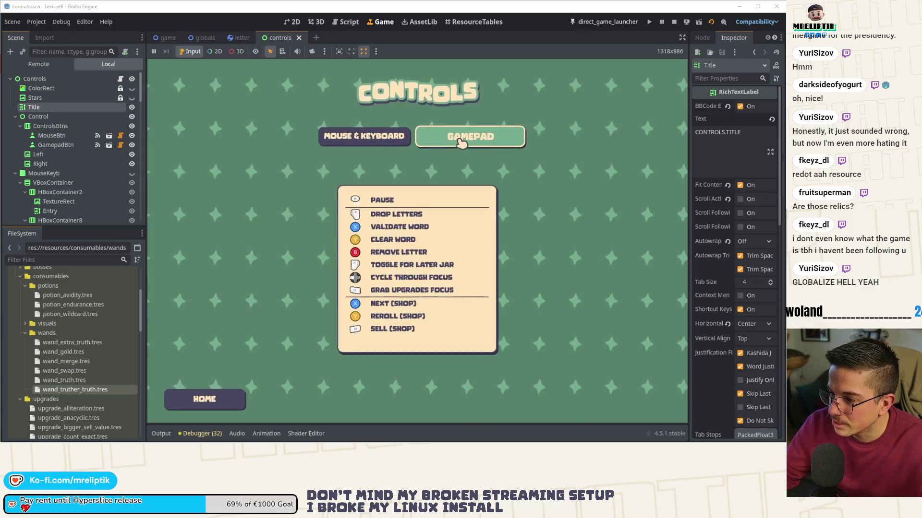
{"action": "left_click", "coordinate": [367, 137]}
Step: Return to the main menu, quit the game, and switch to the Lexispell_localization spreadsheet
{"action": "left_click", "coordinate": [205, 398]}
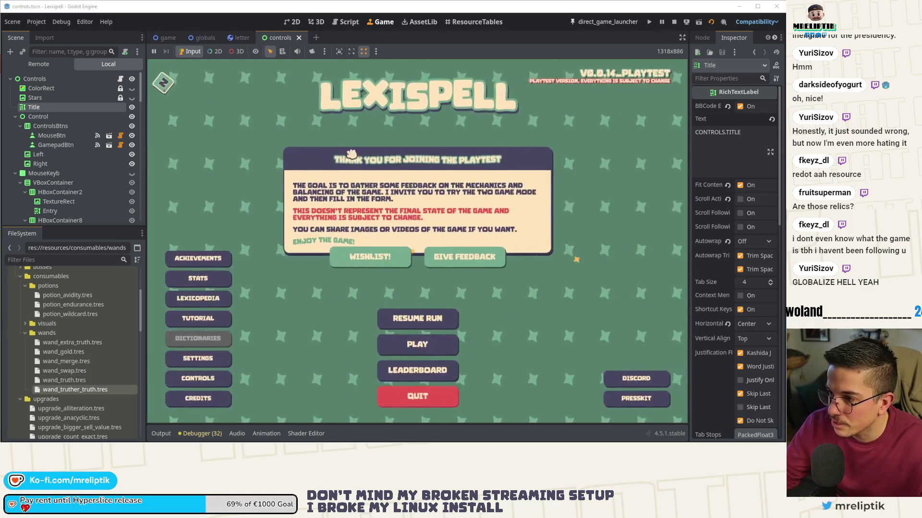
{"action": "left_click", "coordinate": [430, 397]}
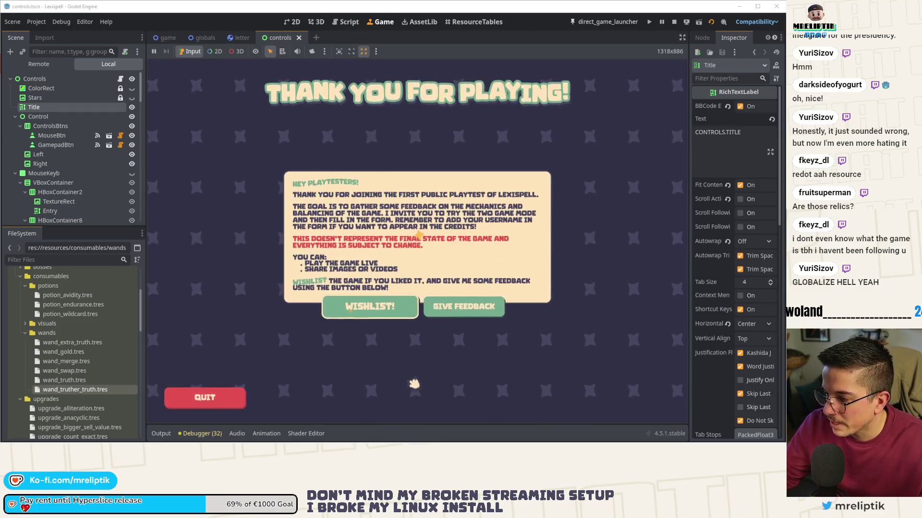
{"action": "left_click", "coordinate": [226, 397]}
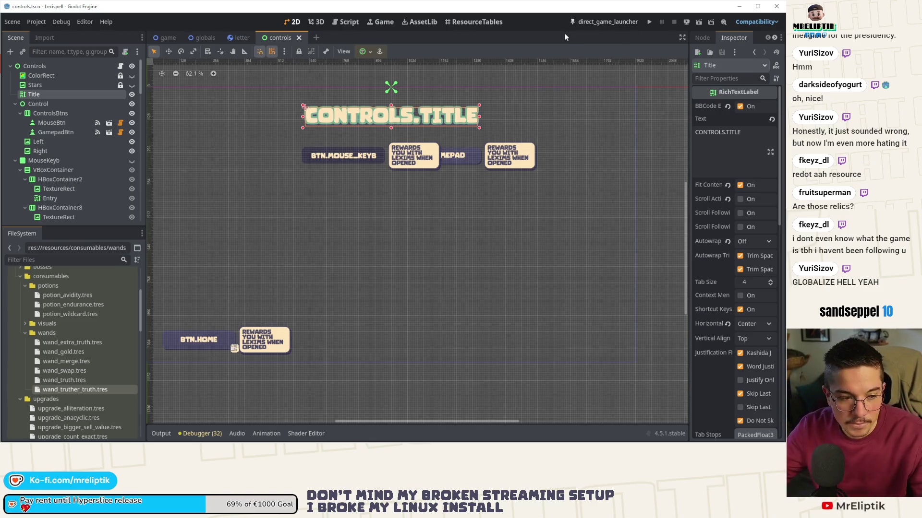
{"action": "key", "text": "alt+Tab"}
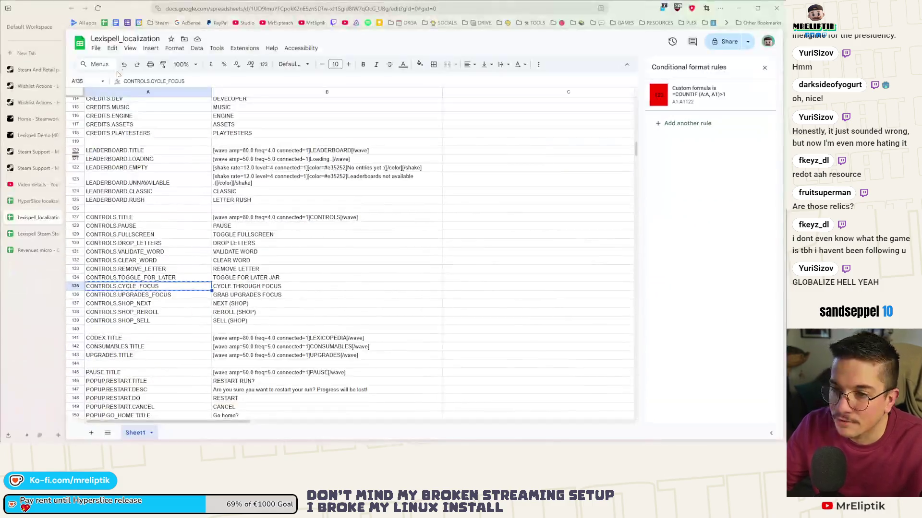
{"action": "key", "text": "alt+Tab"}
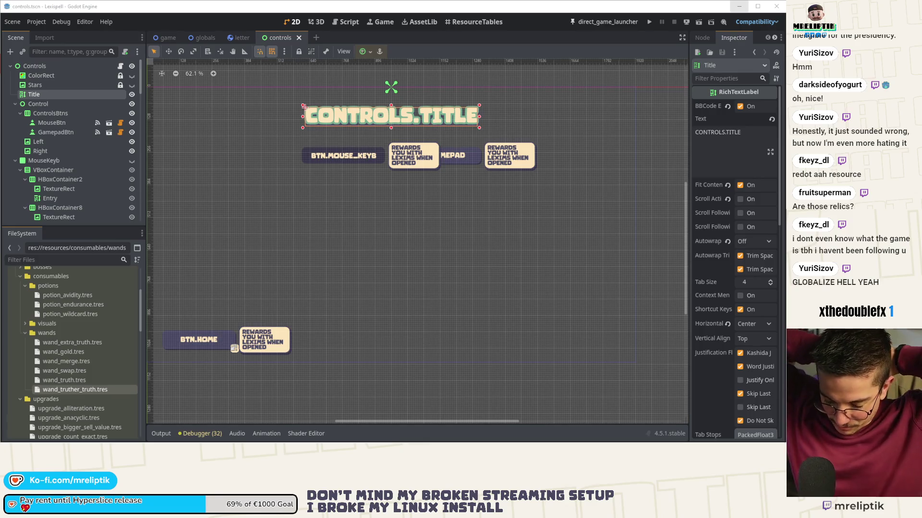
Step: Run the game with F5 in a full-width Game view and move past the intro screens to game modes
{"action": "key", "text": "F5"}
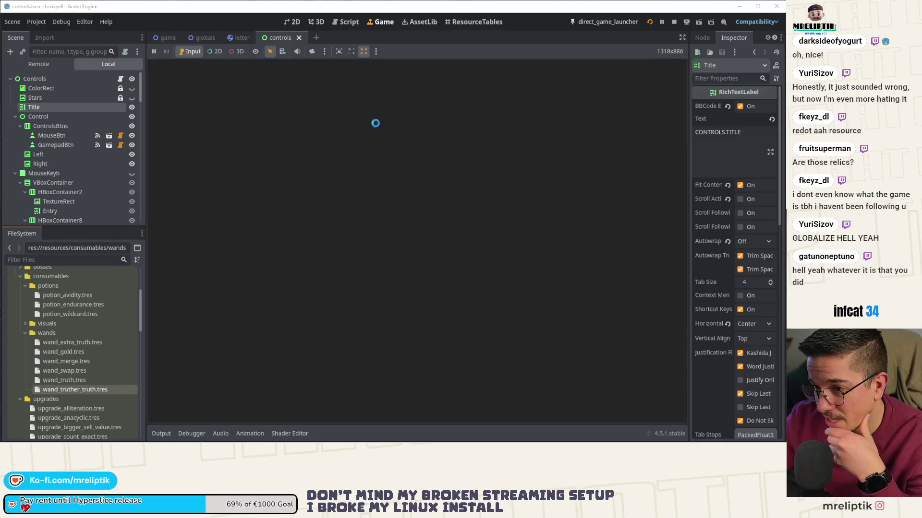
{"action": "left_click", "coordinate": [682, 38]}
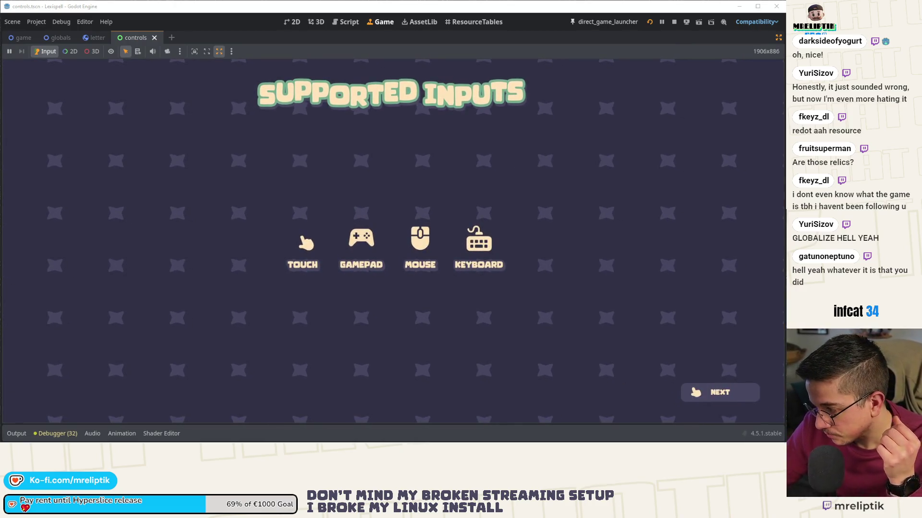
{"action": "left_click", "coordinate": [696, 391]}
{"action": "left_click", "coordinate": [530, 321]}
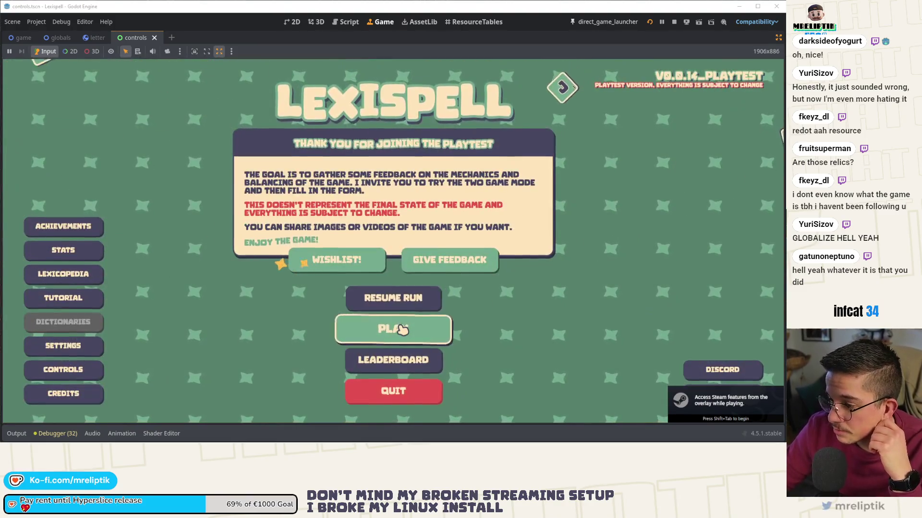
{"action": "left_click", "coordinate": [390, 325]}
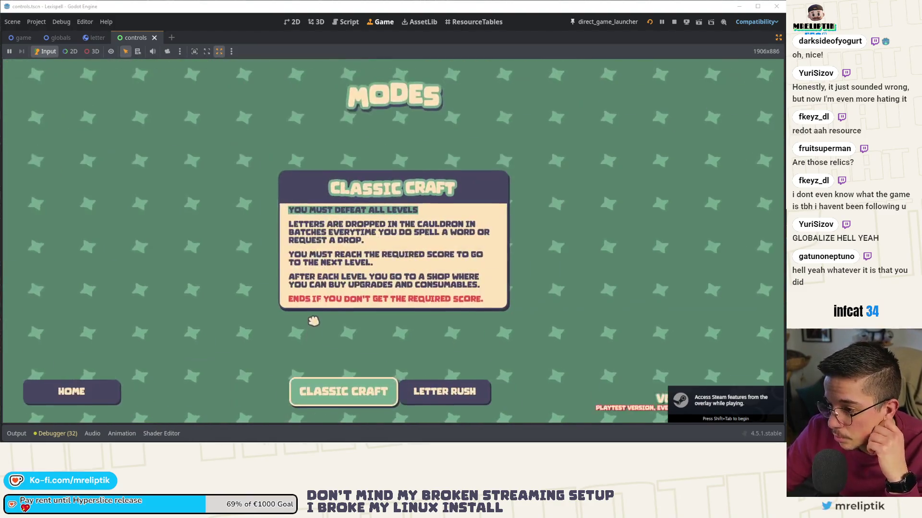
Step: Choose Classic Craft in English, dismiss the resume prompt, and start a new run
{"action": "left_click", "coordinate": [342, 394]}
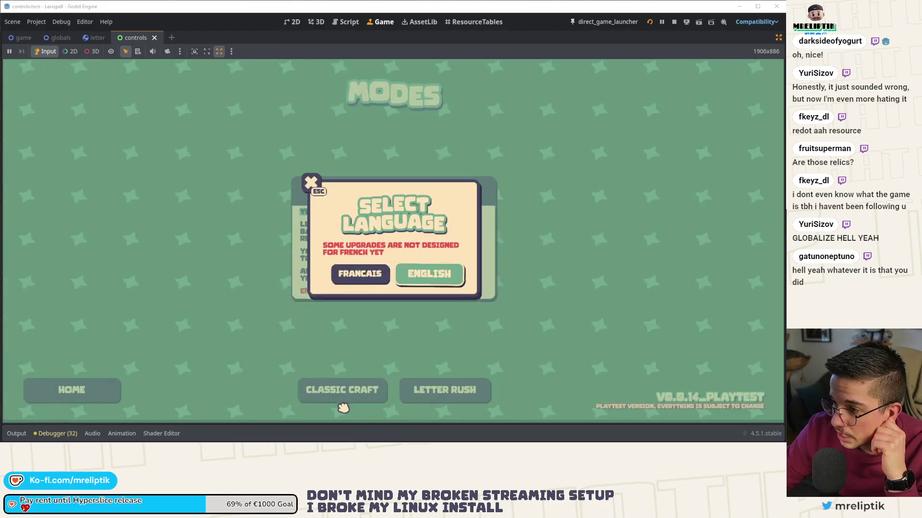
{"action": "left_click", "coordinate": [446, 277]}
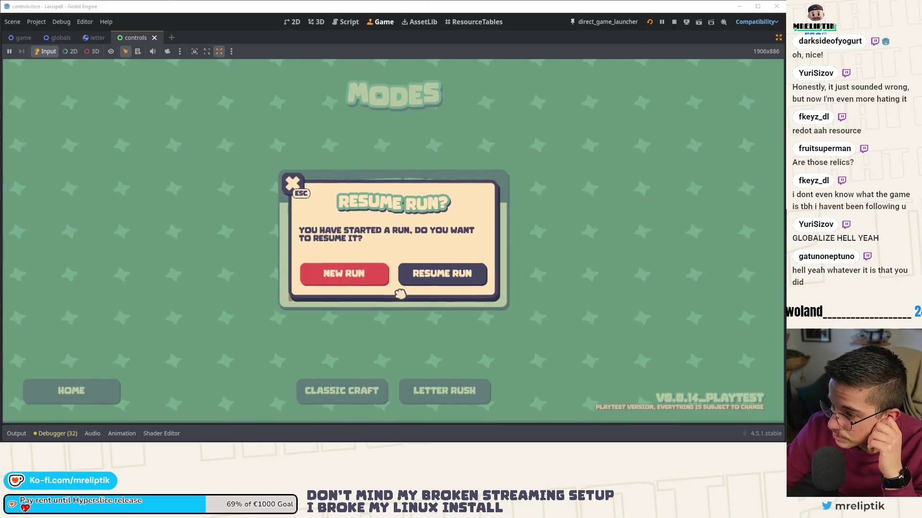
{"action": "left_click", "coordinate": [306, 191]}
{"action": "left_click", "coordinate": [319, 392]}
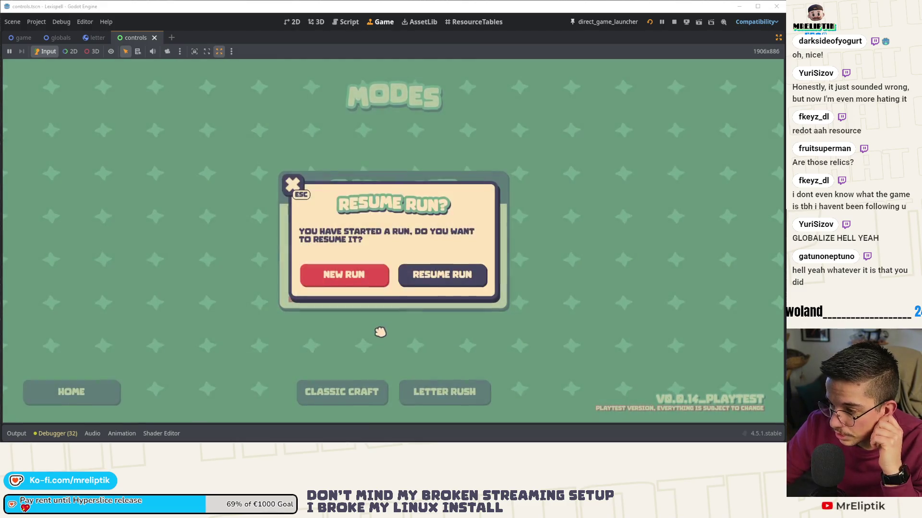
{"action": "left_click", "coordinate": [420, 277]}
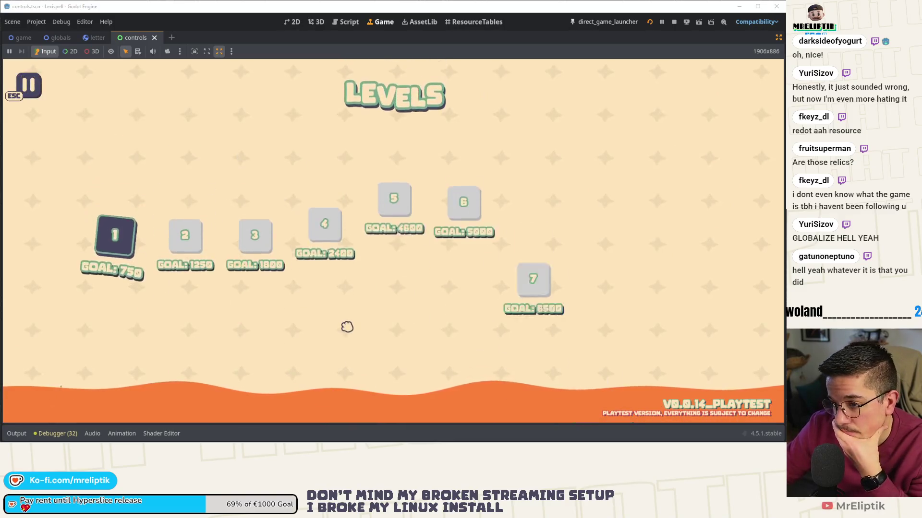
Step: Enter level 1, drop letters into the cauldron, and spell NUANC€S! from the tiles
{"action": "left_click", "coordinate": [126, 237]}
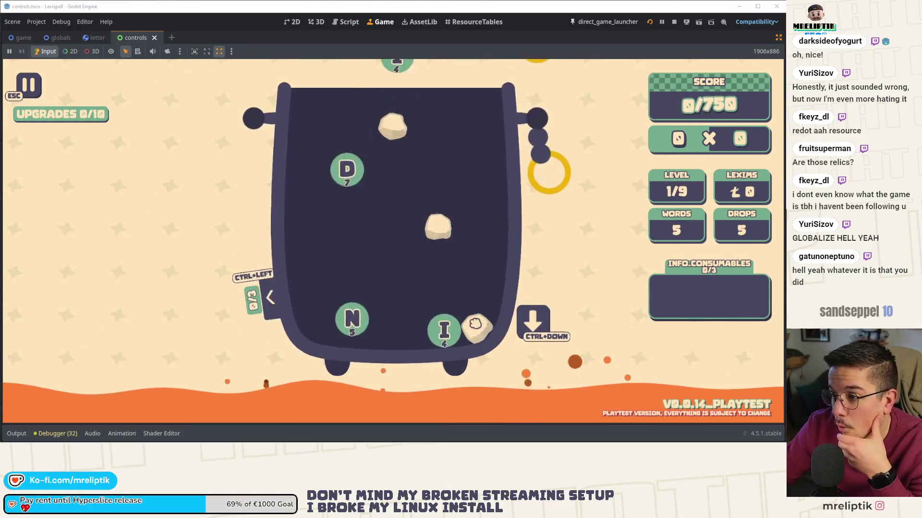
{"action": "key", "text": "ctrl+Down"}
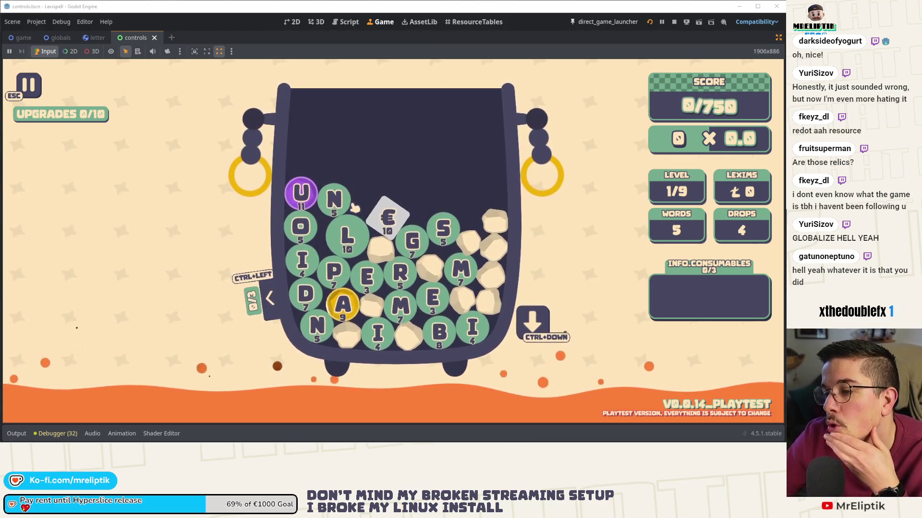
{"action": "left_click", "coordinate": [334, 201]}
{"action": "left_click", "coordinate": [301, 193]}
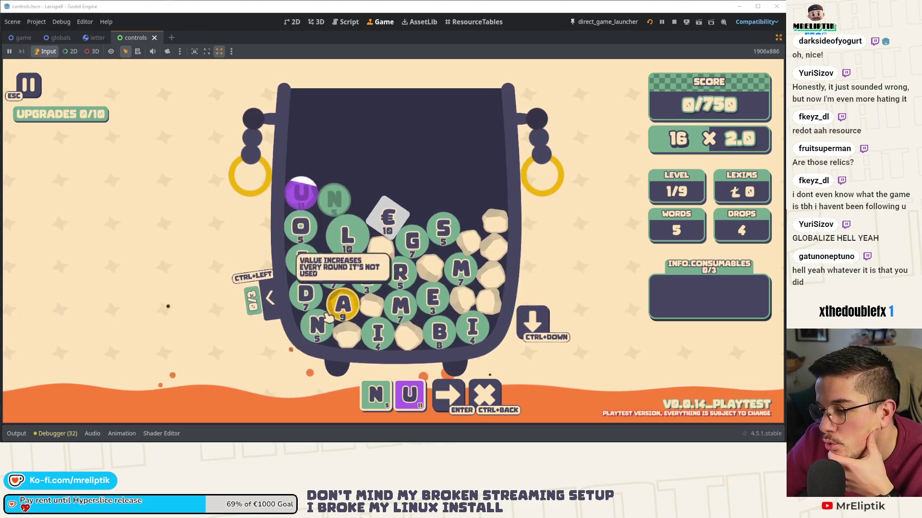
{"action": "left_click", "coordinate": [343, 305]}
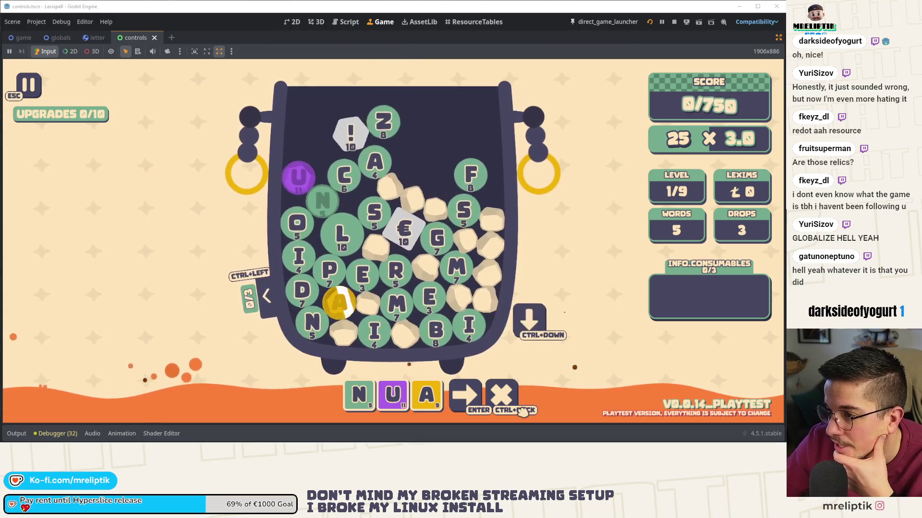
{"action": "left_click", "coordinate": [324, 332]}
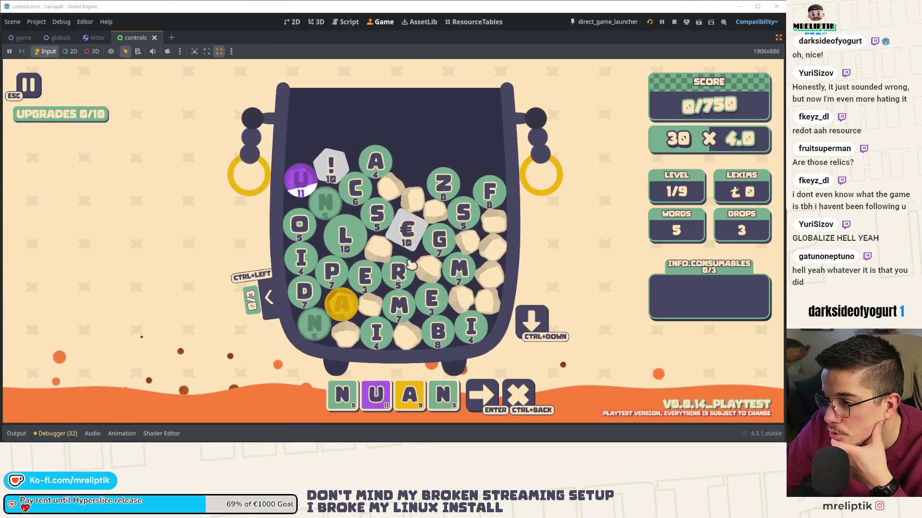
{"action": "left_click", "coordinate": [355, 188]}
{"action": "left_click", "coordinate": [406, 230]}
{"action": "left_click", "coordinate": [376, 213]}
{"action": "left_click", "coordinate": [330, 166]}
Step: Submit NUANC€S! to reach 560/750, drop a fresh batch of tiles, and pause
{"action": "left_click", "coordinate": [551, 398]}
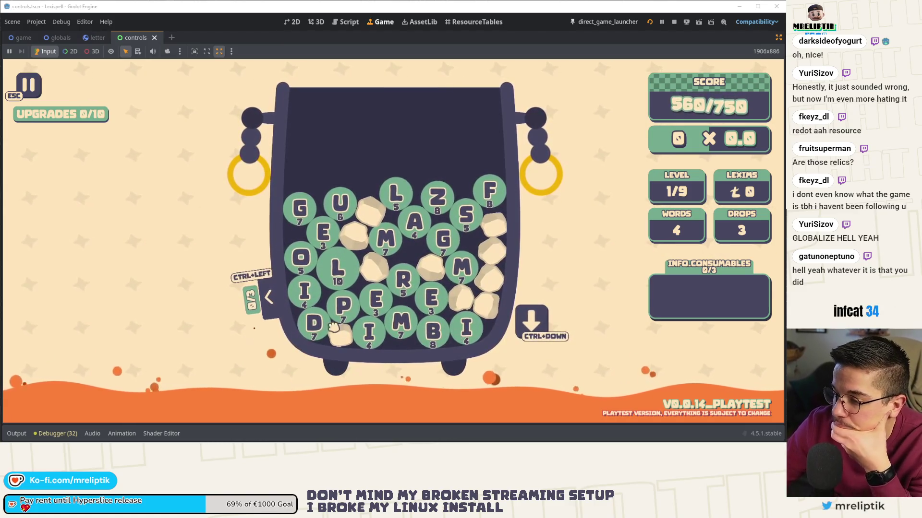
{"action": "left_click", "coordinate": [539, 309]}
{"action": "type", "text": "GULIBLES"}
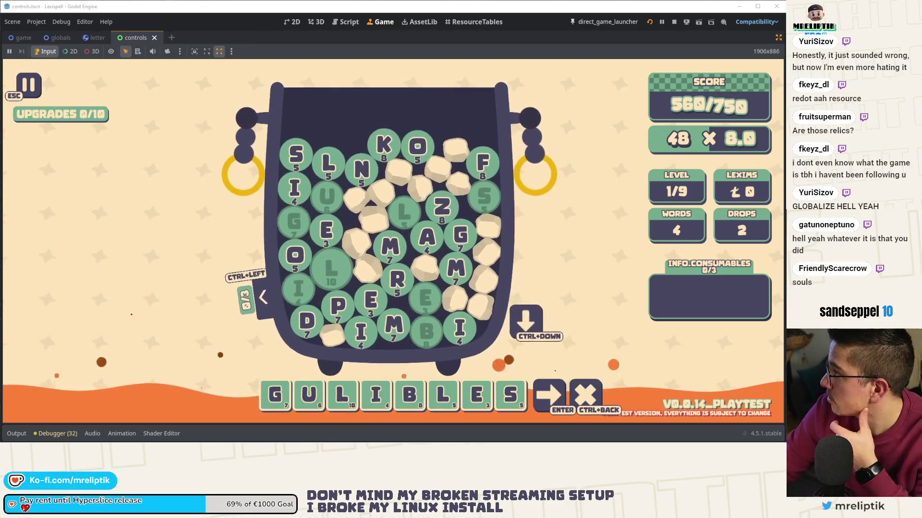
{"action": "key", "text": "Escape"}
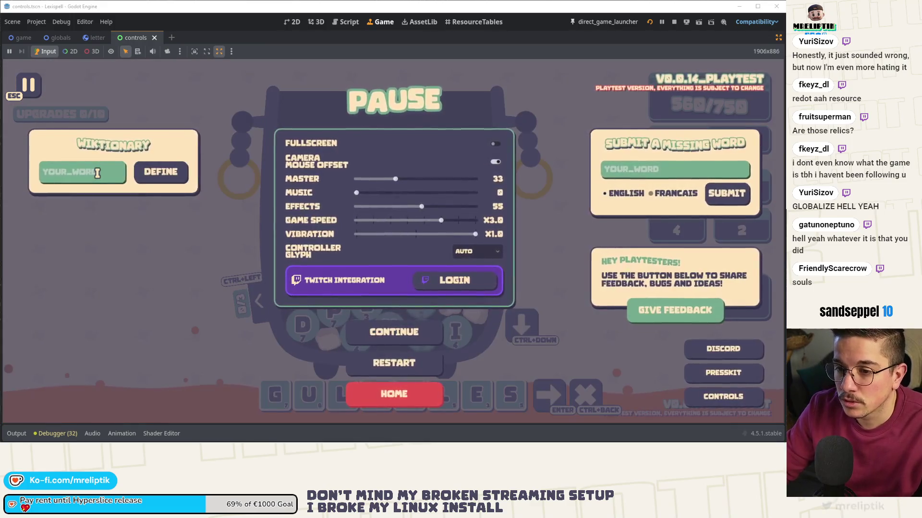
Step: Look up 'gullible' in the game's Wiktionary dictionary field
{"action": "left_click", "coordinate": [98, 173]}
{"action": "type", "text": "gullible"}
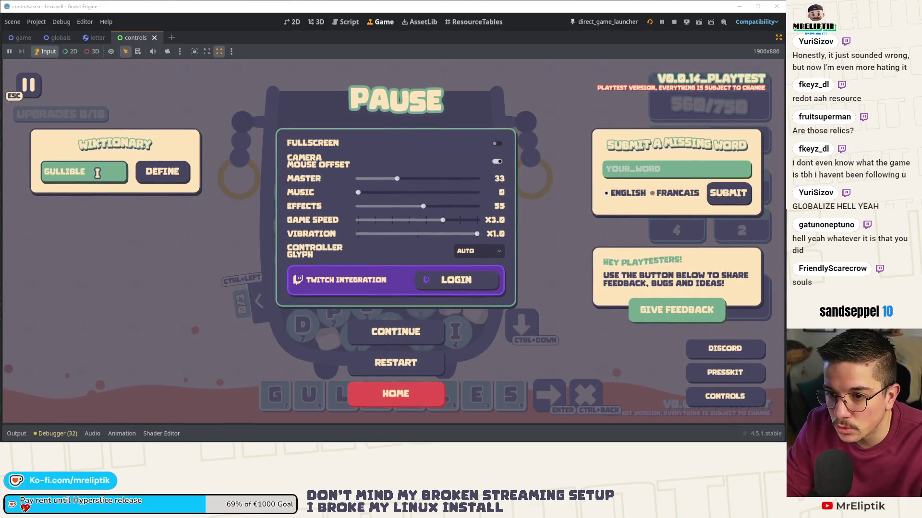
{"action": "left_click", "coordinate": [182, 175]}
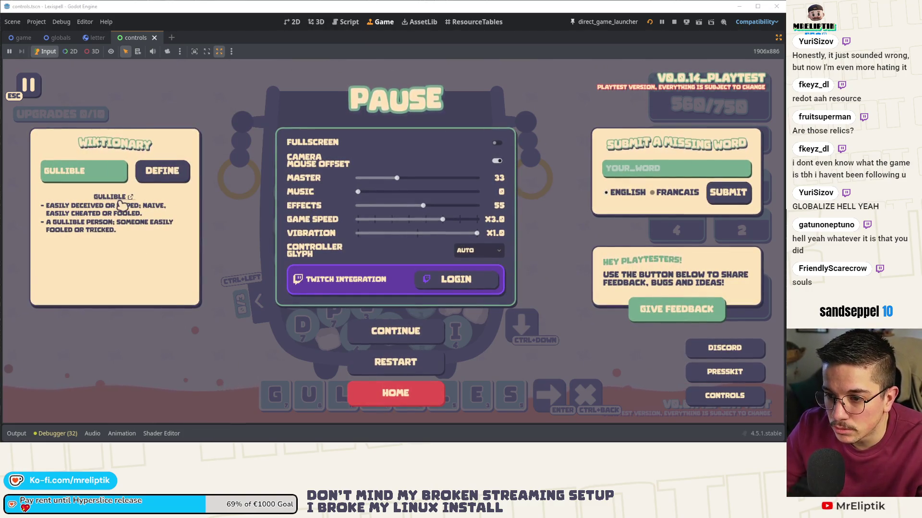
Step: Move the L into fourth place to score GULLIBLE, clearing at 944/750, and open its Wiktionary page
{"action": "key", "text": "Escape"}
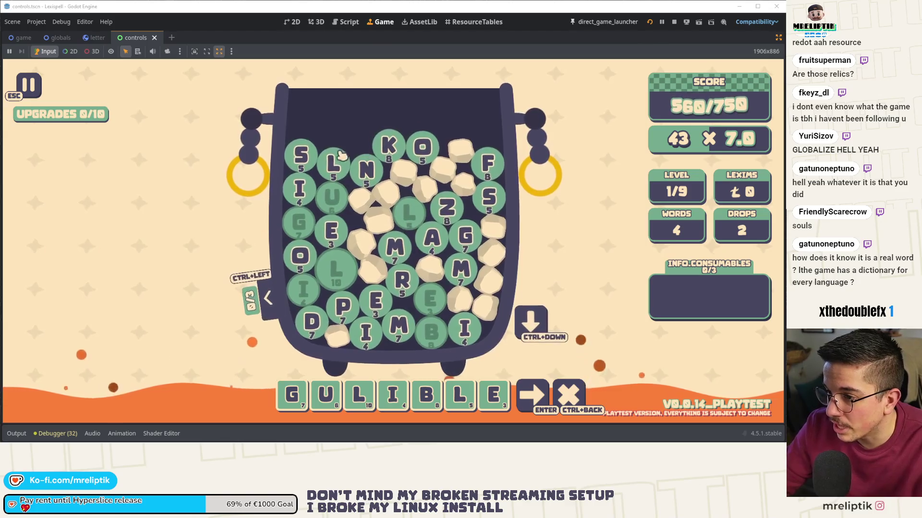
{"action": "left_click_drag", "start_coordinate": [501, 400], "coordinate": [377, 397]}
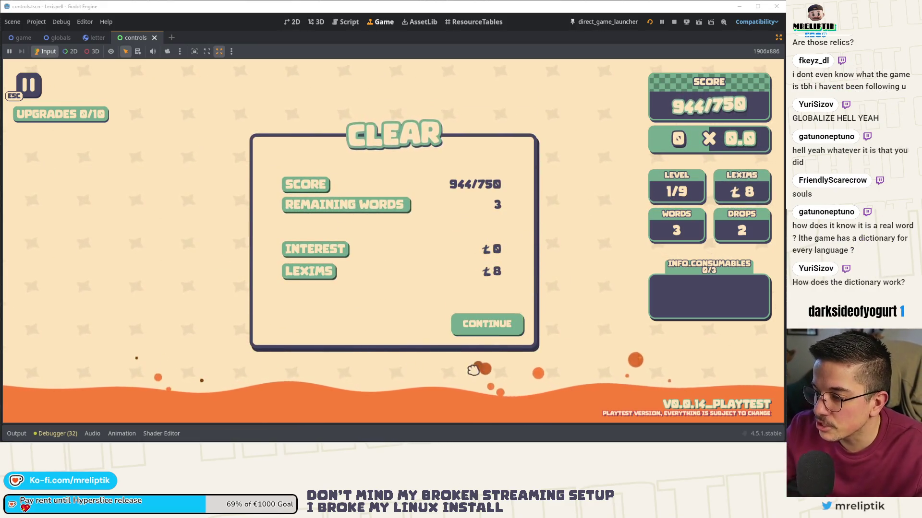
{"action": "key", "text": "Escape"}
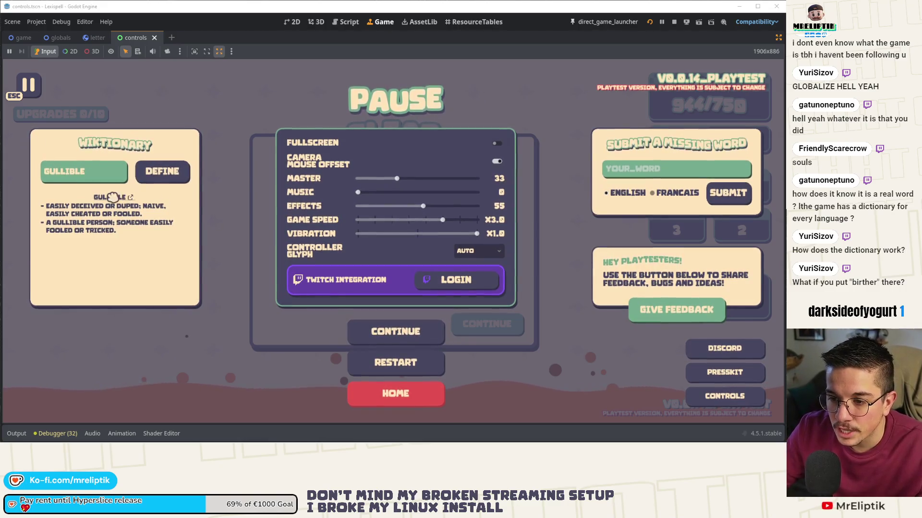
{"action": "left_click", "coordinate": [128, 196]}
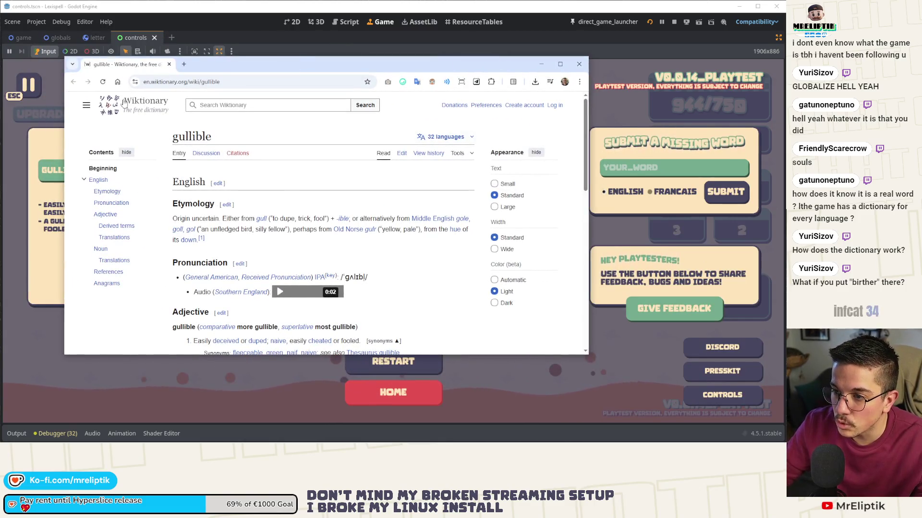
{"action": "left_click", "coordinate": [168, 64]}
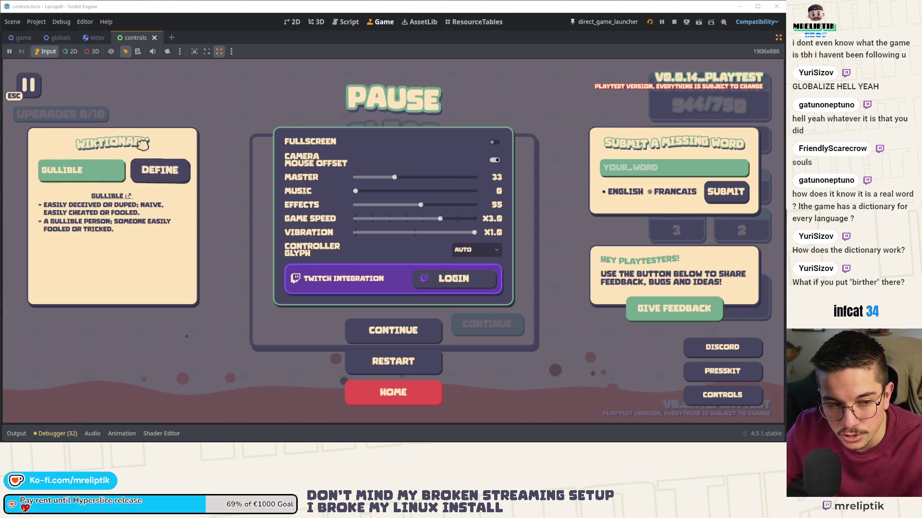
Step: Replace gullible with 'birther' in the dictionary, read its definition, then continue to the shop
{"action": "left_click", "coordinate": [102, 173]}
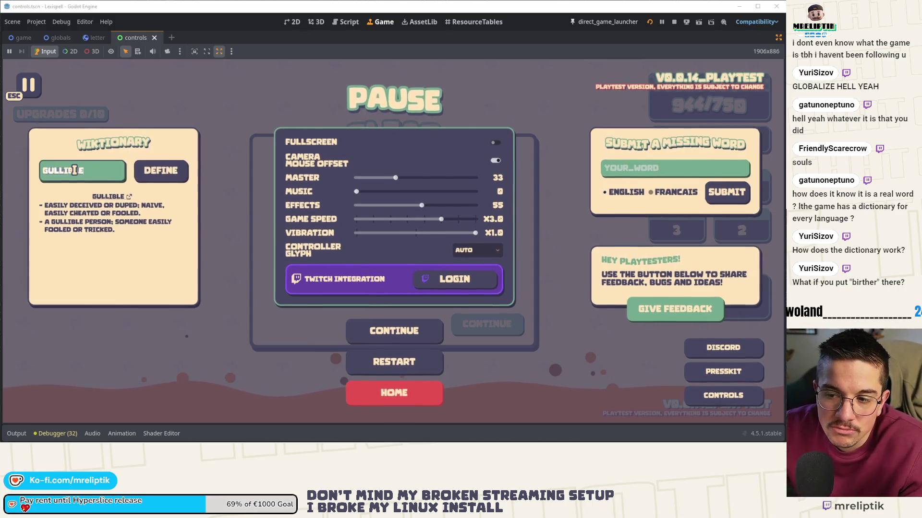
{"action": "key", "text": "ctrl+a"}
{"action": "type", "text": "birther"}
{"action": "left_click", "coordinate": [139, 179]}
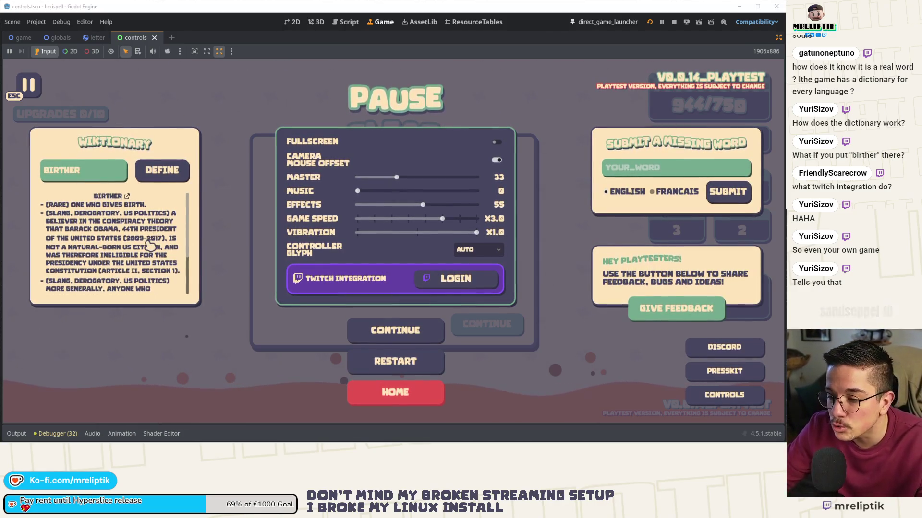
{"action": "scroll", "coordinate": [149, 245], "scroll_direction": "down", "scroll_amount": 2}
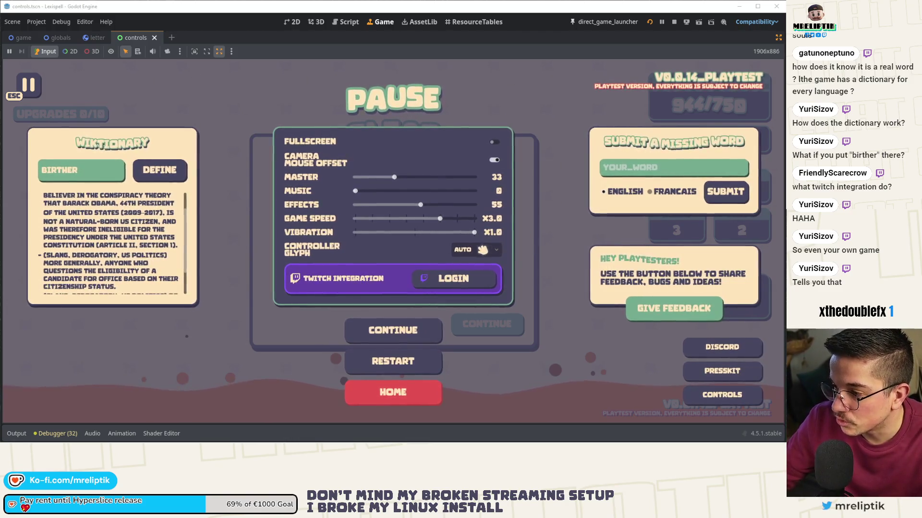
{"action": "left_click", "coordinate": [382, 330]}
{"action": "key", "text": "Return"}
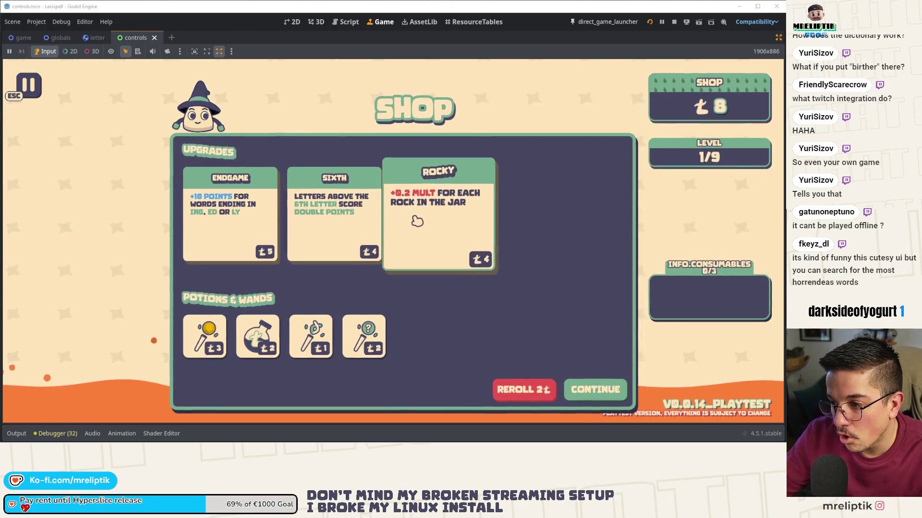
Step: Spend the 8 coins on SIXTH and ROCKY, leave the shop, and start level 2
{"action": "left_click", "coordinate": [336, 216]}
{"action": "left_click", "coordinate": [336, 216]}
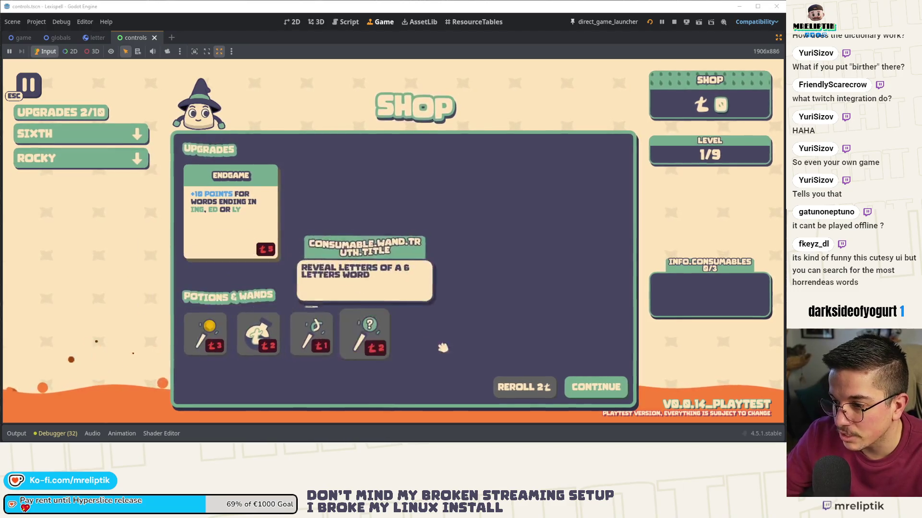
{"action": "left_click", "coordinate": [596, 387]}
{"action": "left_click", "coordinate": [207, 246]}
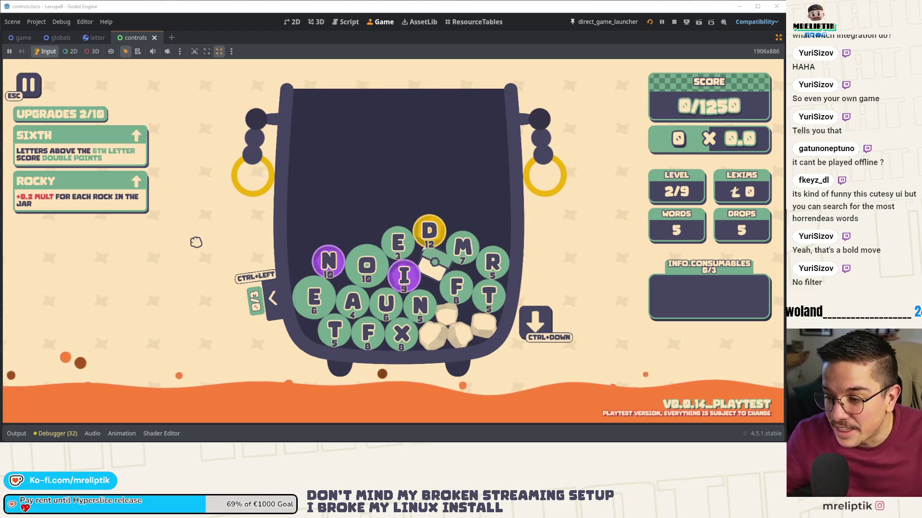
Step: Log in to the Twitch integration from the pause menu and resume the game
{"action": "key", "text": "Escape"}
{"action": "left_click", "coordinate": [455, 279]}
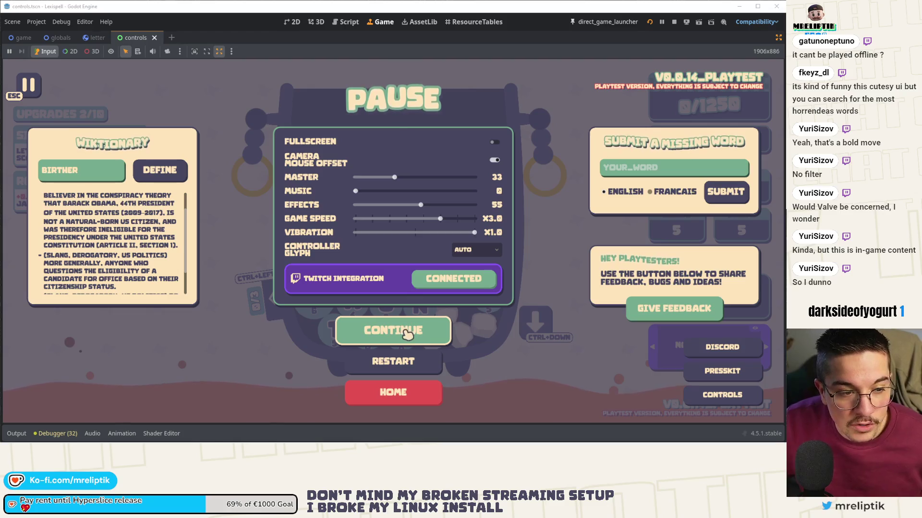
{"action": "left_click", "coordinate": [407, 335]}
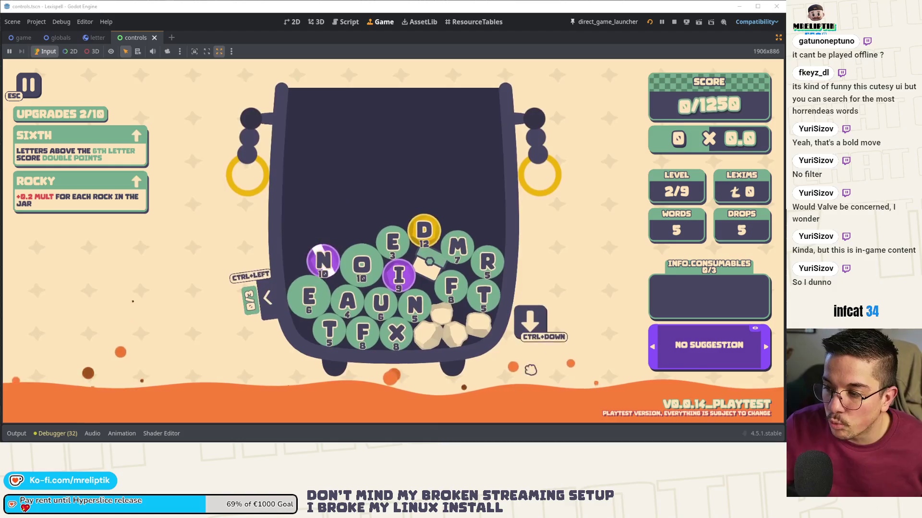
Step: Set the D tile aside in the left slot, drop more letters into the jar, and pause
{"action": "left_click", "coordinate": [436, 234]}
{"action": "mouse_move", "coordinate": [332, 257]}
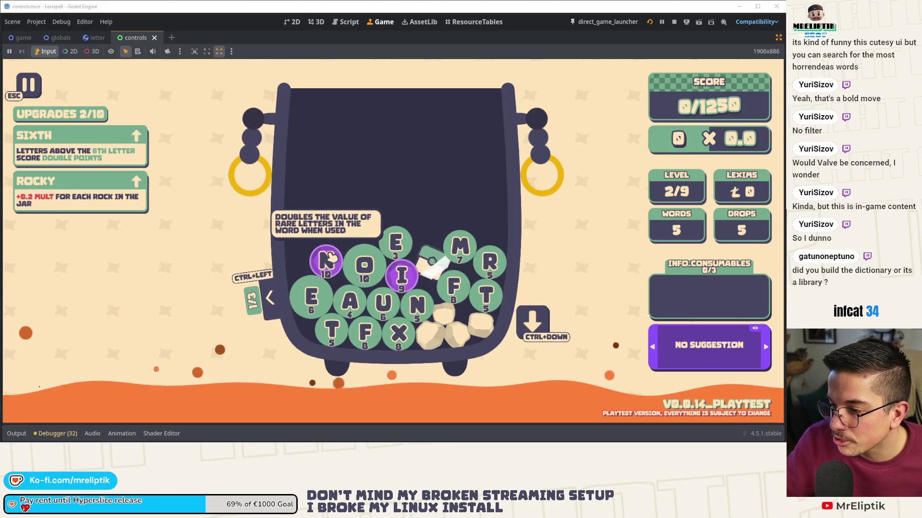
{"action": "key", "text": "ctrl+Down"}
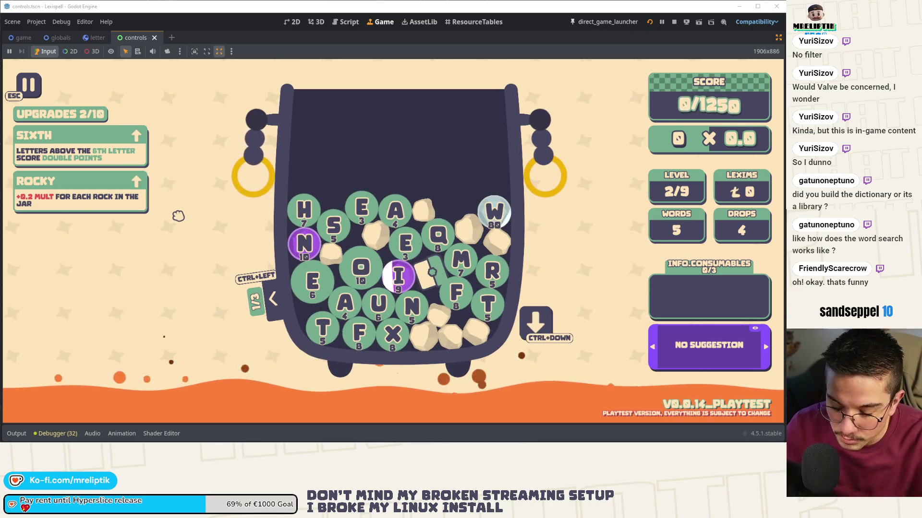
{"action": "key", "text": "Escape"}
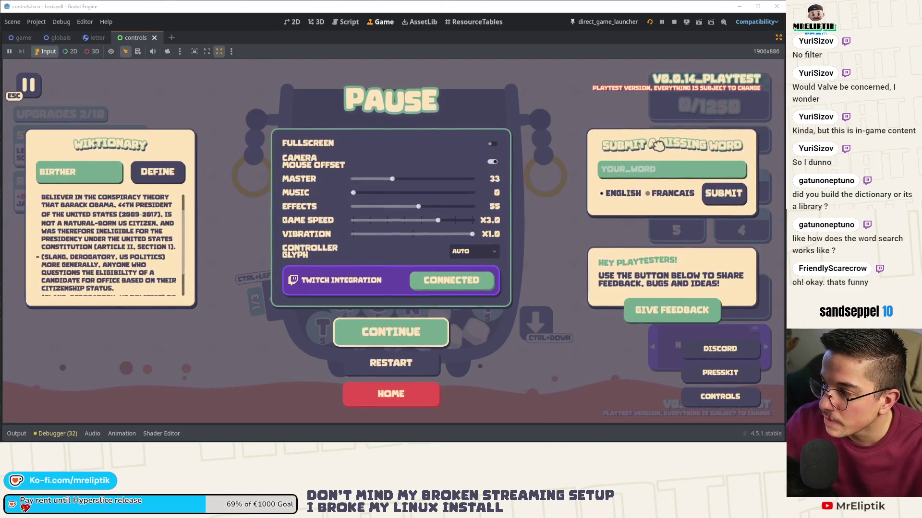
Step: Resume level 2 from the pause menu and restore the editor window to a smaller size
{"action": "left_click", "coordinate": [662, 173]}
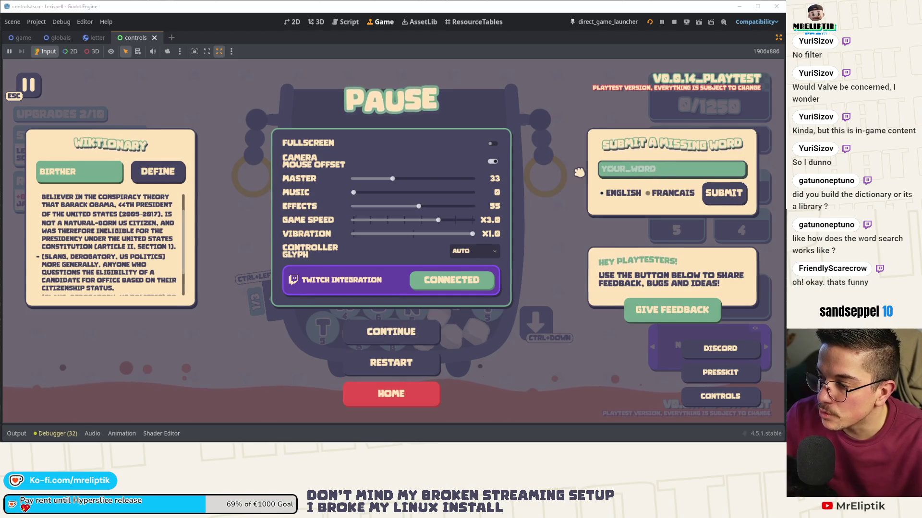
{"action": "left_click", "coordinate": [429, 325]}
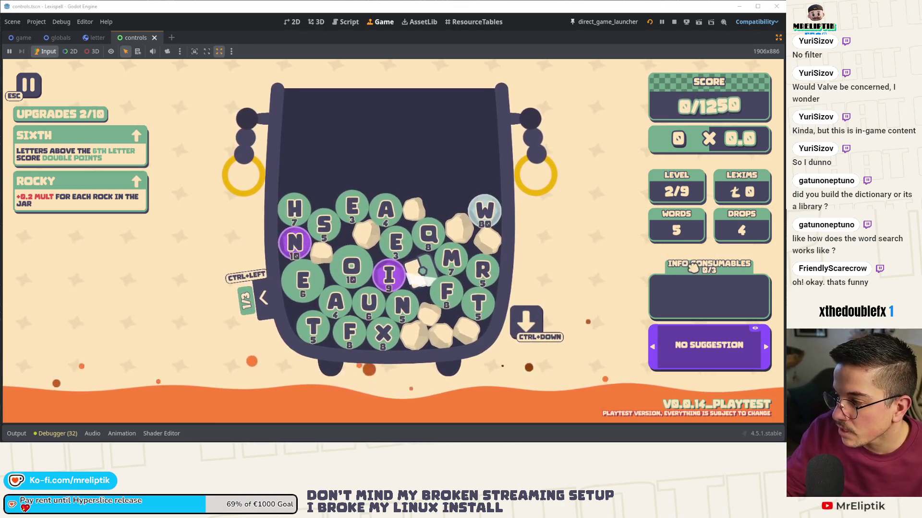
{"action": "key", "text": "super+Down"}
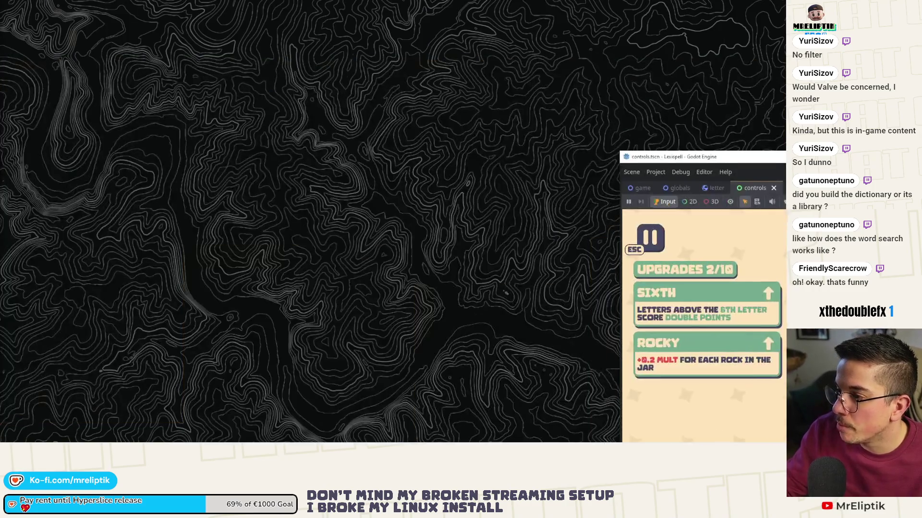
Step: Re-maximize the editor, close the controls scene, and switch to the game scene
{"action": "mouse_move", "coordinate": [701, 156]}
{"action": "left_mouse_down"}
{"action": "mouse_move", "coordinate": [333, 94]}
{"action": "mouse_move", "coordinate": [392, 98]}
{"action": "mouse_move", "coordinate": [401, 74]}
{"action": "left_mouse_up"}
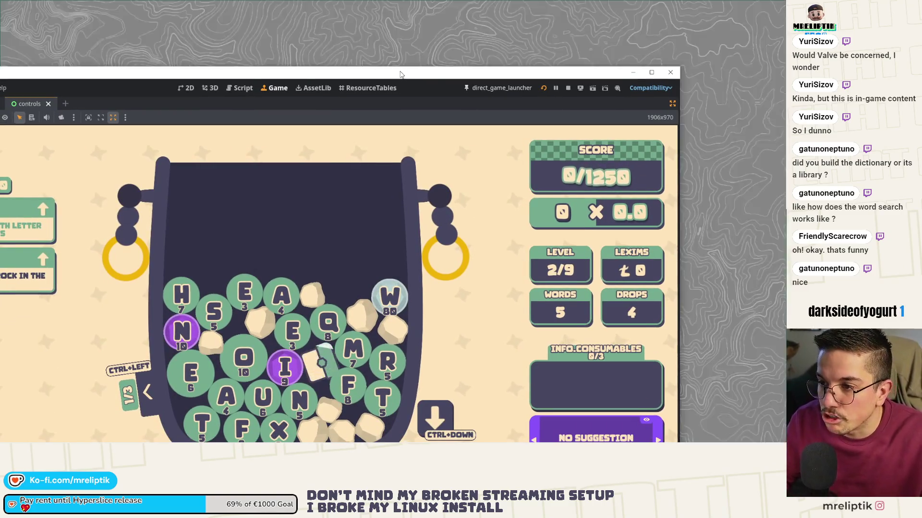
{"action": "key", "text": "super+Up"}
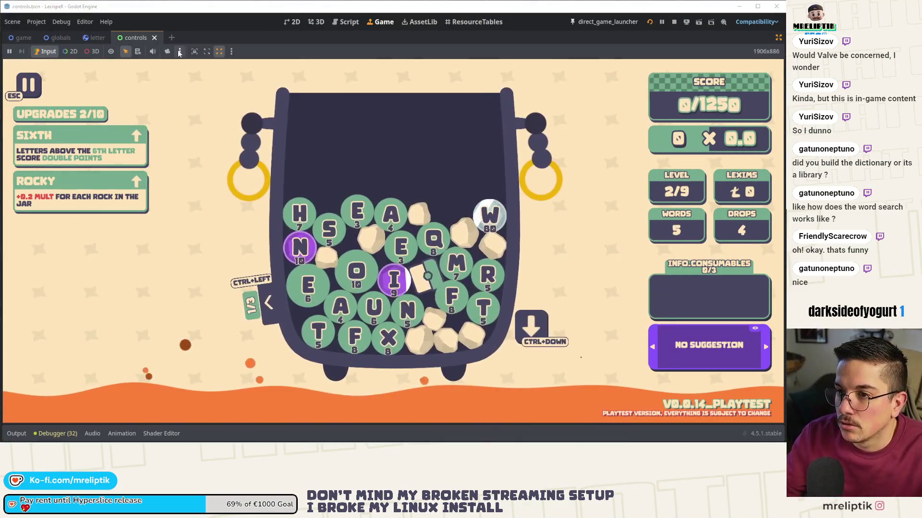
{"action": "left_click", "coordinate": [287, 23]}
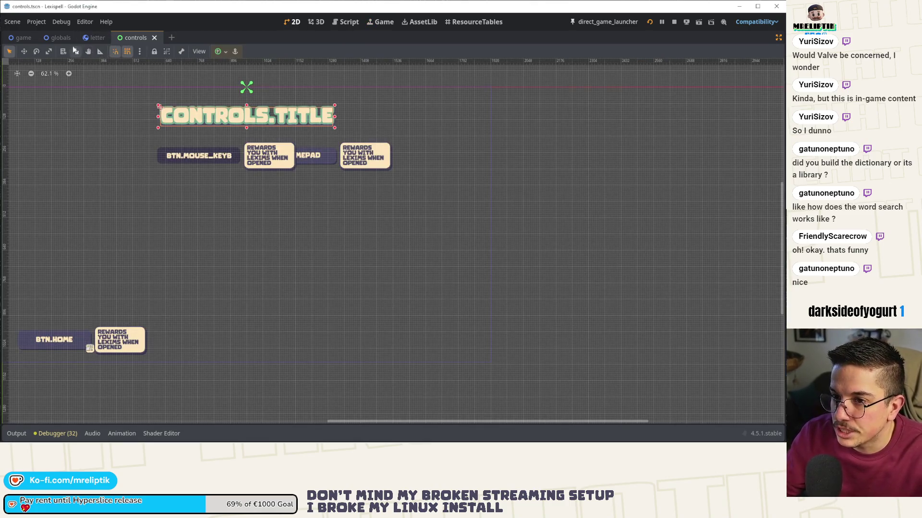
{"action": "left_click", "coordinate": [154, 37]}
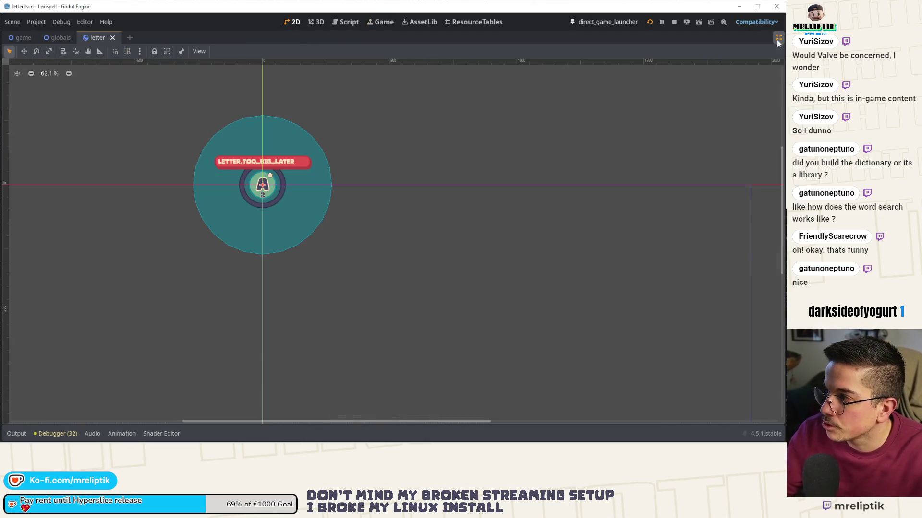
{"action": "left_click", "coordinate": [778, 37]}
{"action": "left_click", "coordinate": [180, 39]}
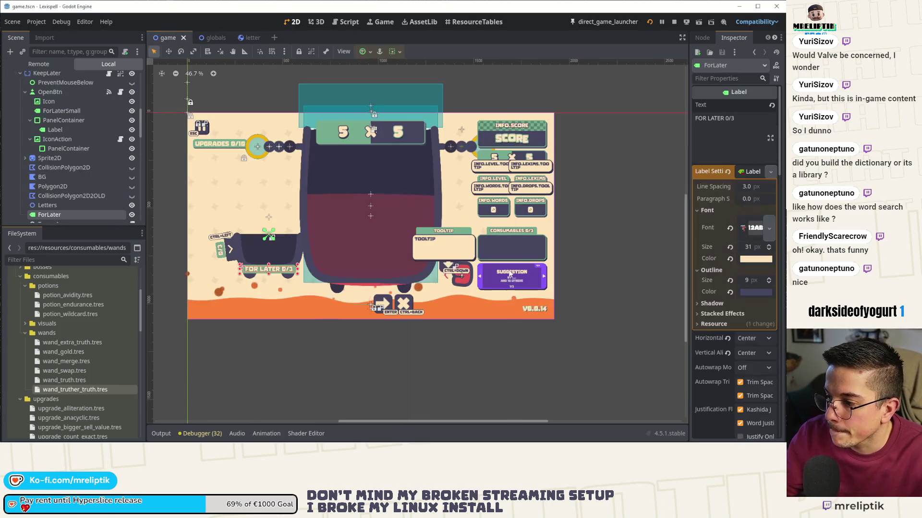
Step: Select ConsumablesTray and open consumables_tray.gd to review its amount-label code
{"action": "left_click", "coordinate": [517, 232]}
{"action": "scroll", "coordinate": [53, 167], "scroll_direction": "up", "scroll_amount": 1}
{"action": "scroll", "coordinate": [53, 169], "scroll_direction": "down", "scroll_amount": 8}
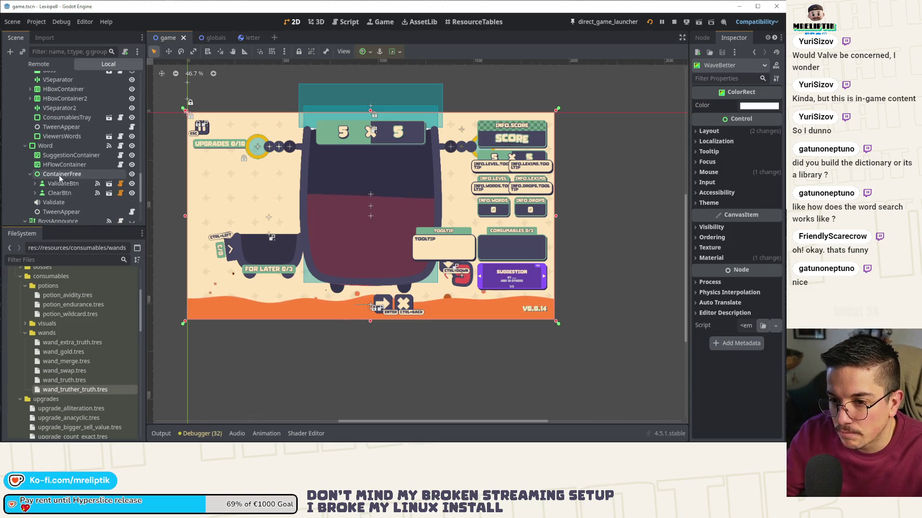
{"action": "left_click", "coordinate": [126, 119]}
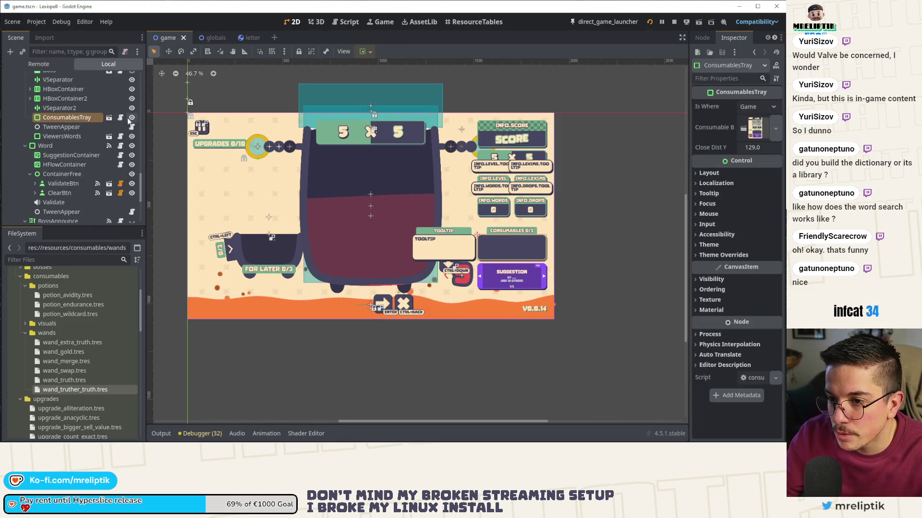
{"action": "left_click", "coordinate": [120, 118]}
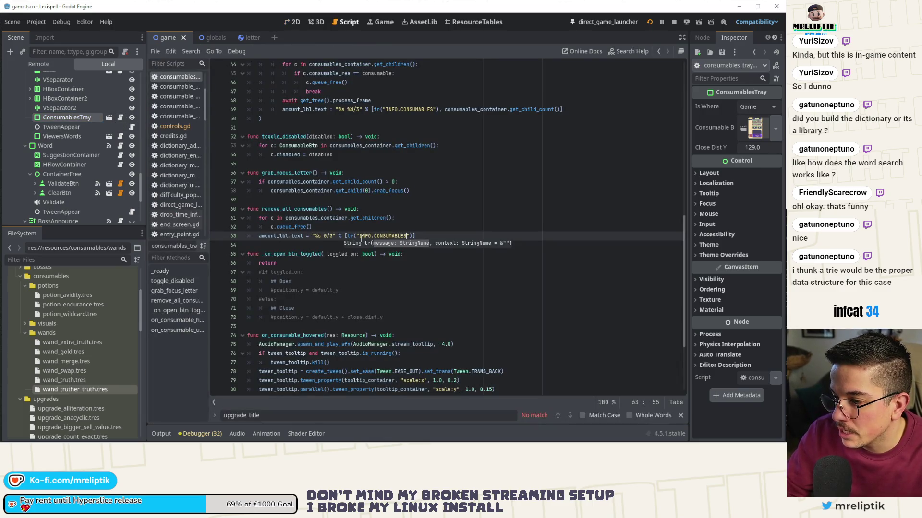
{"action": "scroll", "coordinate": [408, 326], "scroll_direction": "up", "scroll_amount": 10}
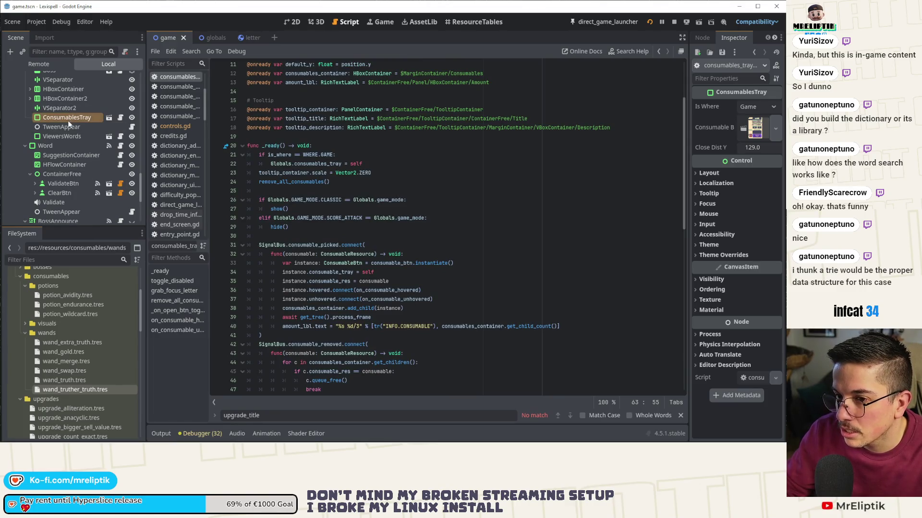
{"action": "left_click", "coordinate": [295, 22]}
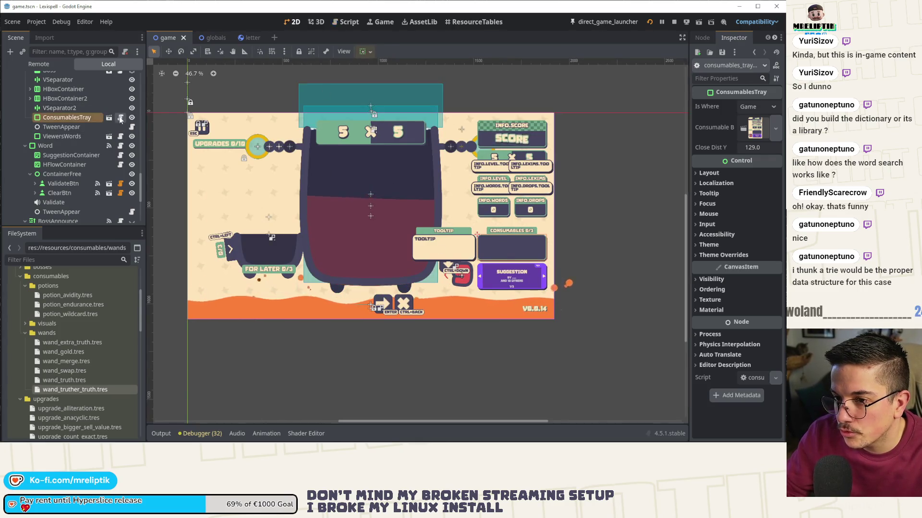
{"action": "left_click", "coordinate": [121, 118]}
{"action": "scroll", "coordinate": [404, 337], "scroll_direction": "down", "scroll_amount": 3}
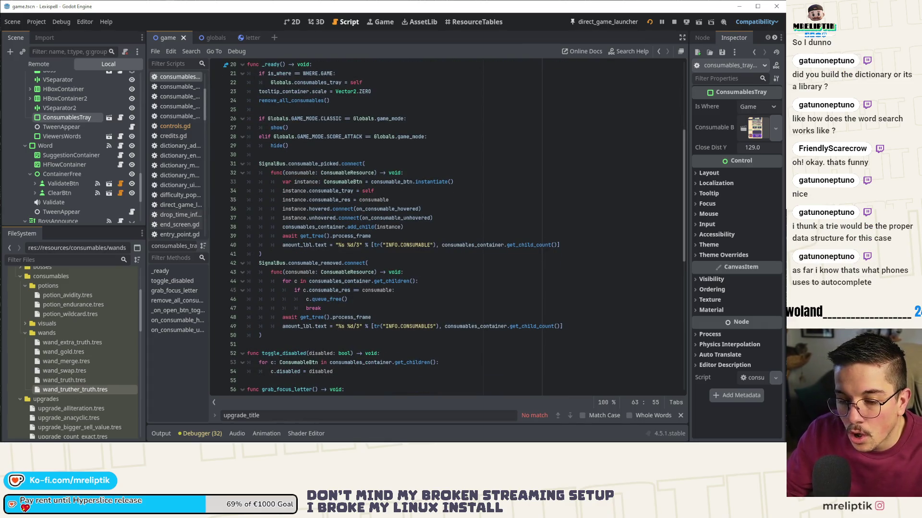
Step: Check the INFO rows of the Lexispell_localization sheet to confirm the key is INFO.CONSUMABLE
{"action": "key", "text": "alt+Tab"}
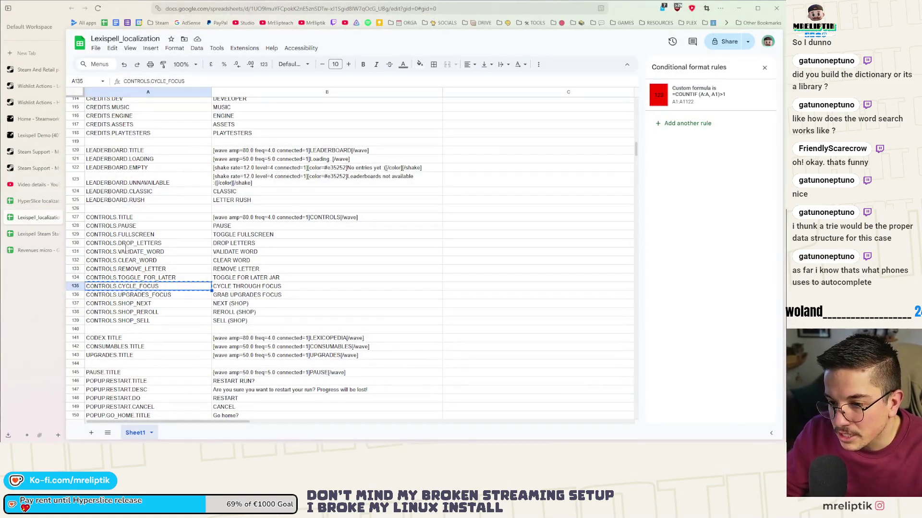
{"action": "scroll", "coordinate": [176, 291], "scroll_direction": "down", "scroll_amount": 6}
{"action": "scroll", "coordinate": [175, 292], "scroll_direction": "down", "scroll_amount": 5}
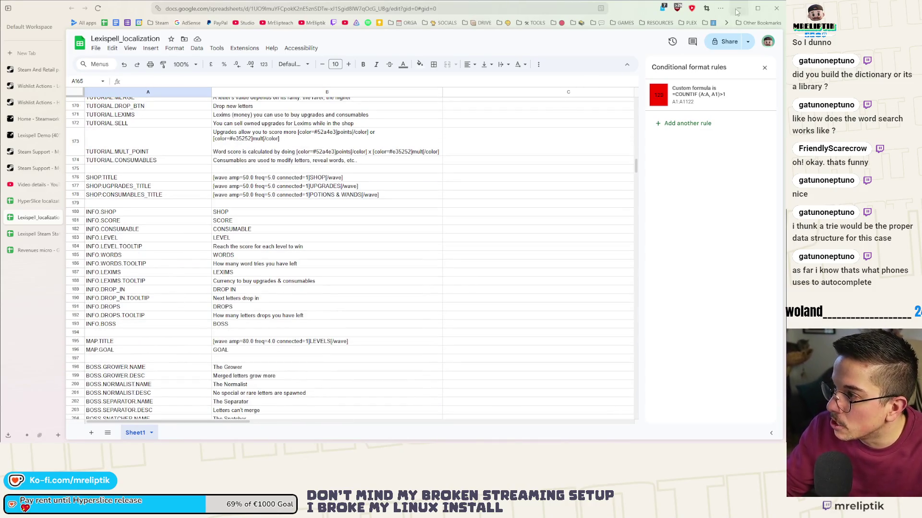
Step: Correct line 49's label key from INFO.CONSUMABLES to INFO.CONSUMABLE
{"action": "key", "text": "alt+Tab"}
{"action": "left_click", "coordinate": [432, 327]}
{"action": "key", "text": "Delete"}
{"action": "key", "text": "Escape"}
{"action": "key", "text": "ctrl+f"}
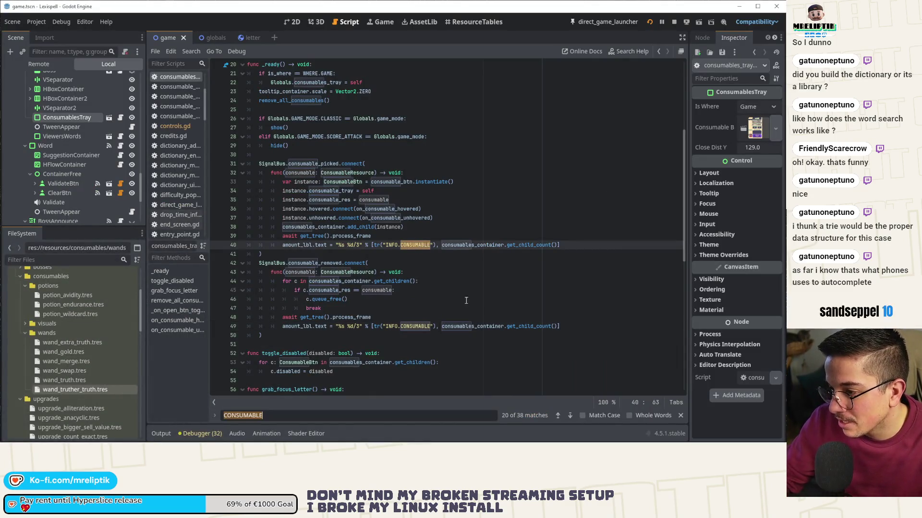
Step: Correct line 63's label key from INFO.CONSUMABLES to INFO.CONSUMABLE
{"action": "scroll", "coordinate": [403, 240], "scroll_direction": "down", "scroll_amount": 7}
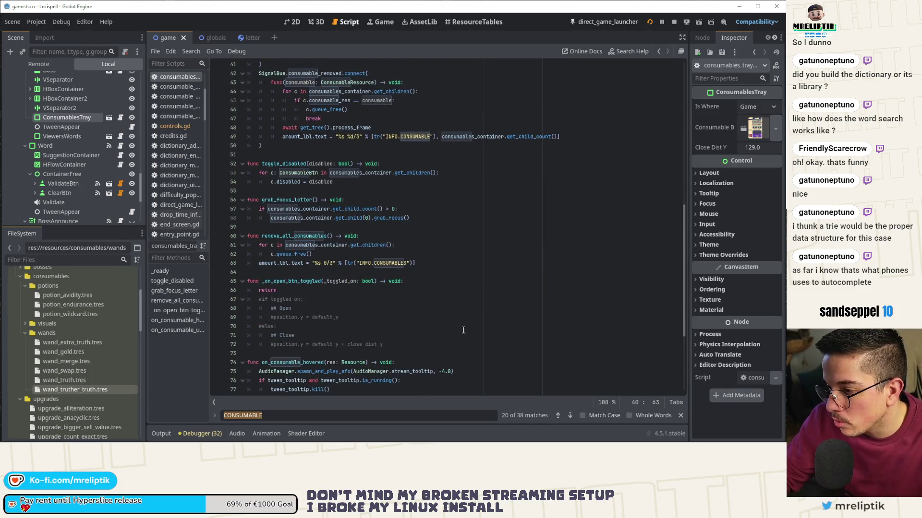
{"action": "left_click", "coordinate": [403, 263]}
{"action": "key", "text": "BackSpace"}
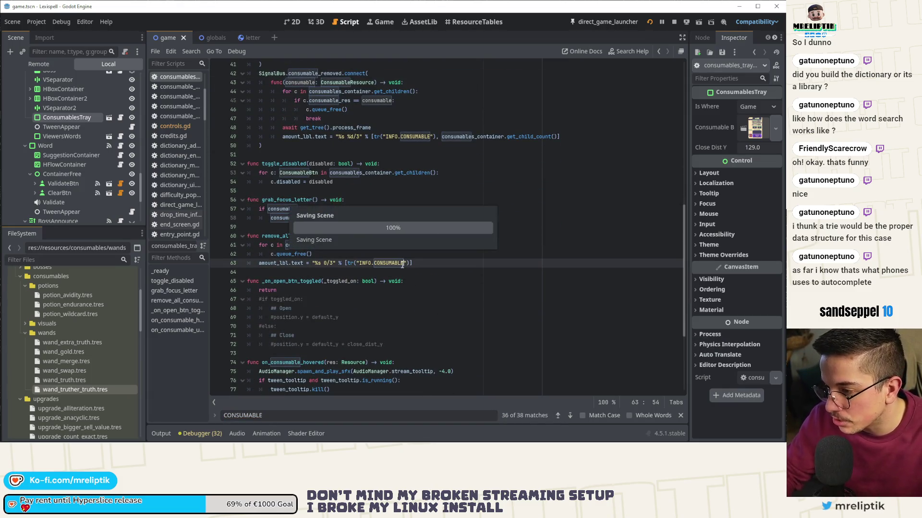
{"action": "key", "text": "Escape"}
Step: Verify all 3 CONSUMABLE matches with Match Case and Whole Words, then save and run
{"action": "key", "text": "ctrl+f"}
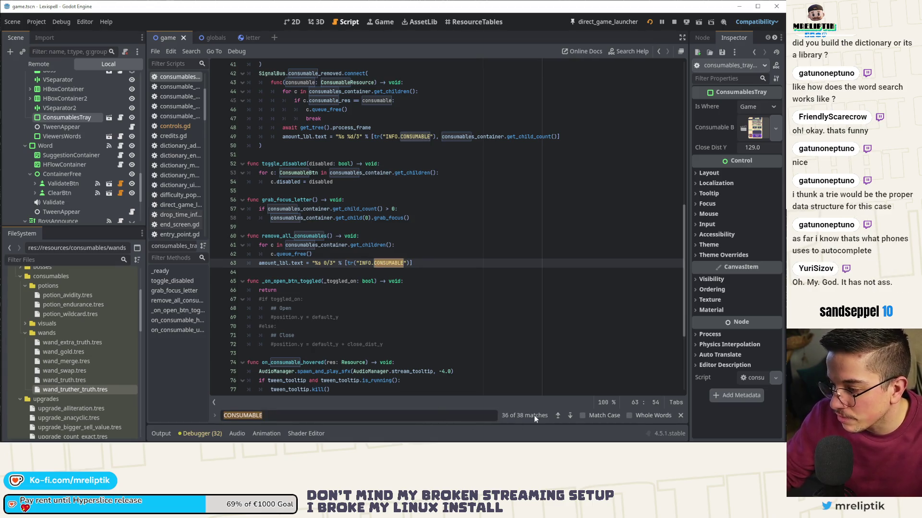
{"action": "left_click", "coordinate": [600, 416]}
{"action": "left_click", "coordinate": [639, 416]}
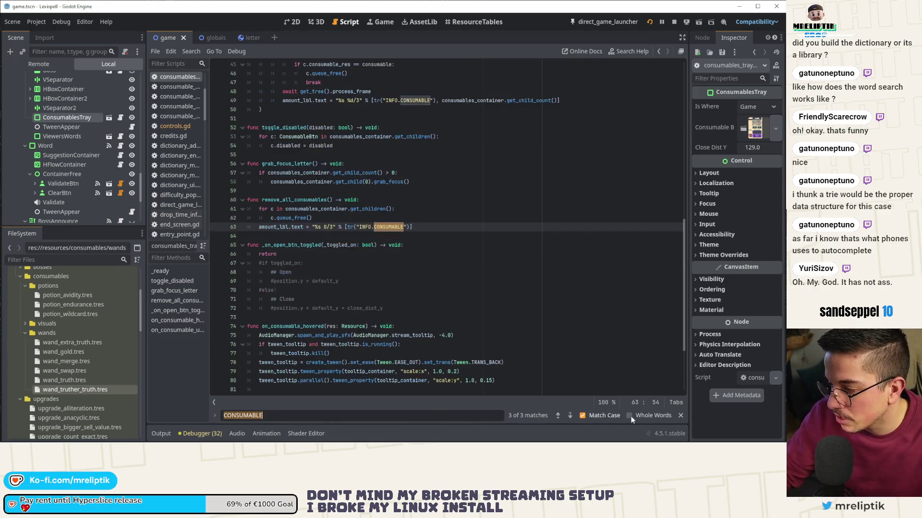
{"action": "left_click", "coordinate": [570, 416]}
{"action": "left_click", "coordinate": [570, 415]}
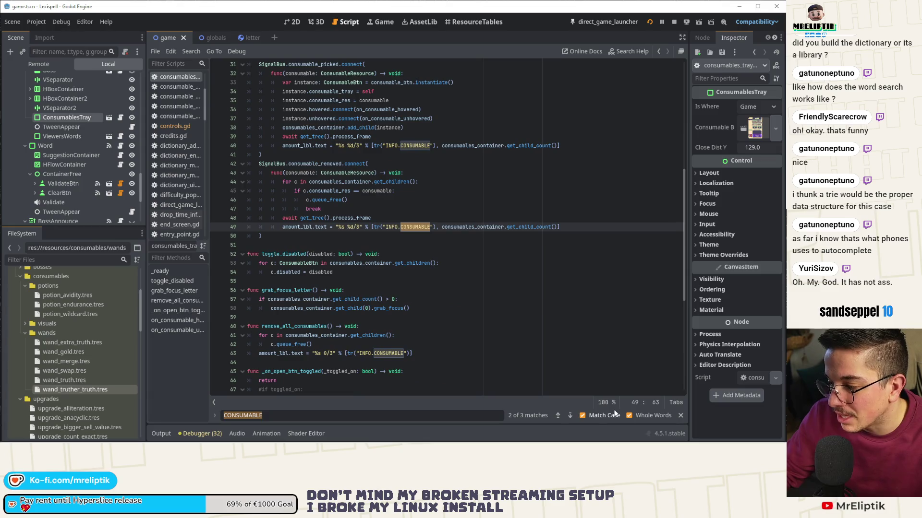
{"action": "left_click", "coordinate": [569, 416]}
{"action": "left_click", "coordinate": [681, 415]}
{"action": "left_click", "coordinate": [440, 282]}
{"action": "key", "text": "Up"}
{"action": "key", "text": "Up"}
{"action": "key", "text": "Up"}
{"action": "scroll", "coordinate": [435, 278], "scroll_direction": "up", "scroll_amount": 15}
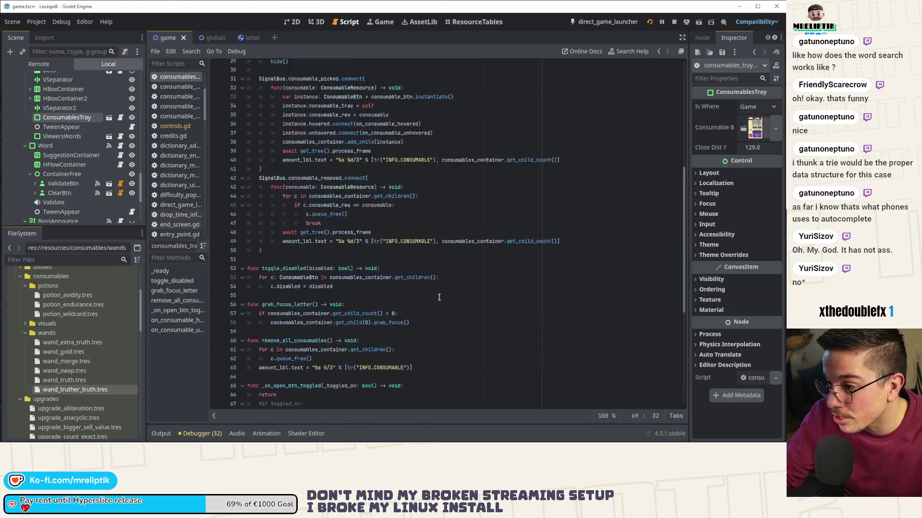
{"action": "key", "text": "F5"}
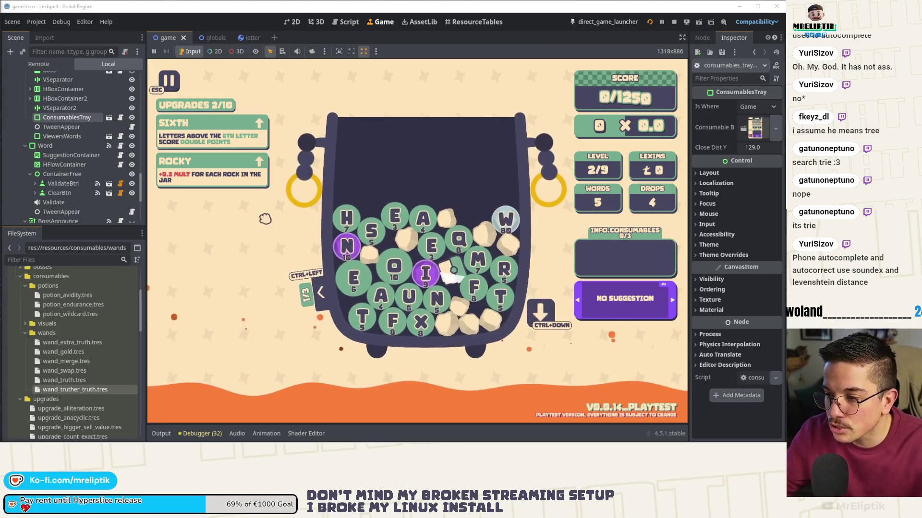
Step: Pause the game and show TRIE's definition in the Wiktionary panel
{"action": "key", "text": "Escape"}
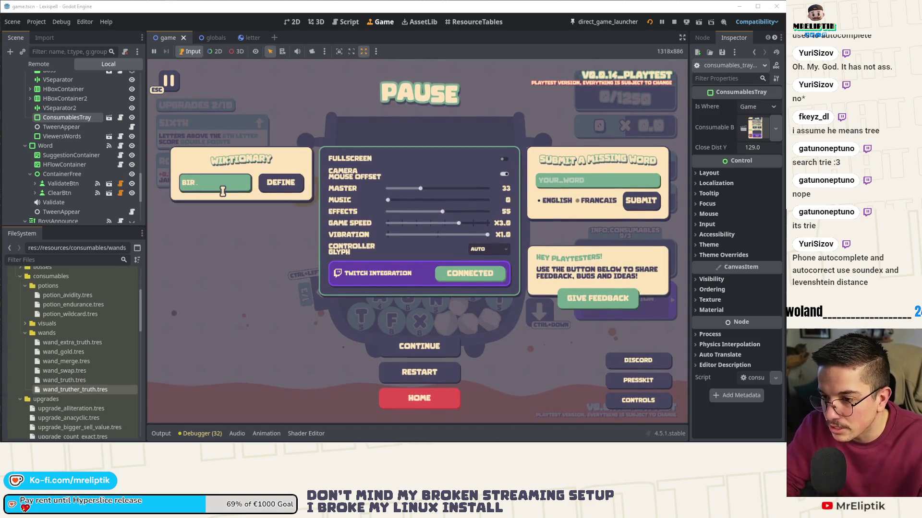
{"action": "left_click", "coordinate": [278, 182]}
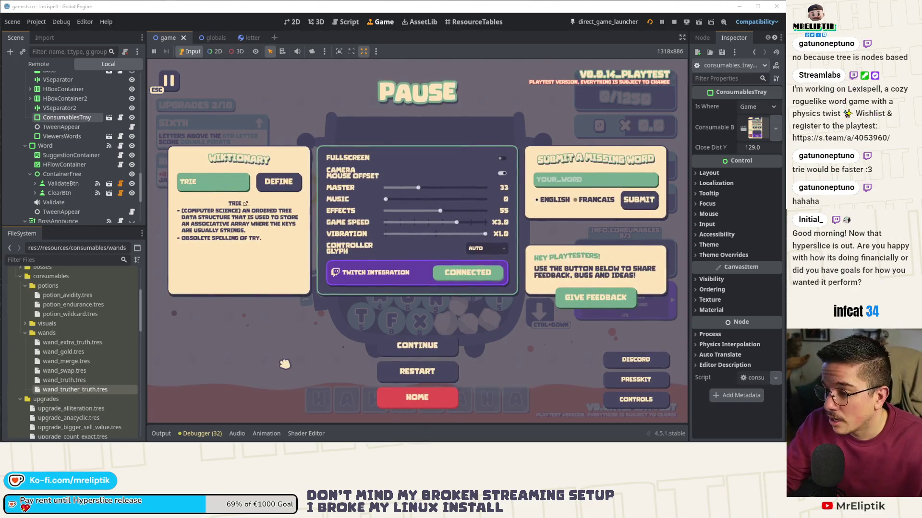
{"action": "key", "text": "Escape"}
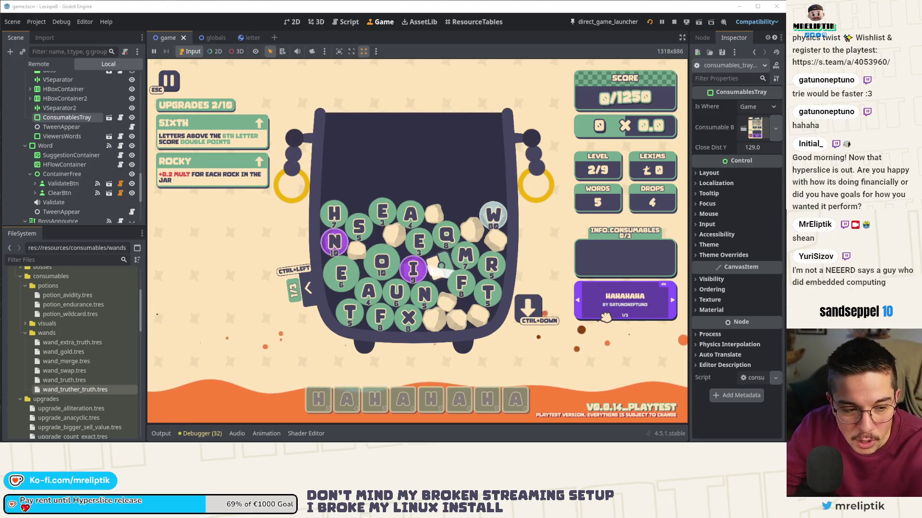
Step: Cycle the suggestion card through HAHAHAHA, HAHAHA and SHEAN
{"action": "left_click", "coordinate": [672, 301]}
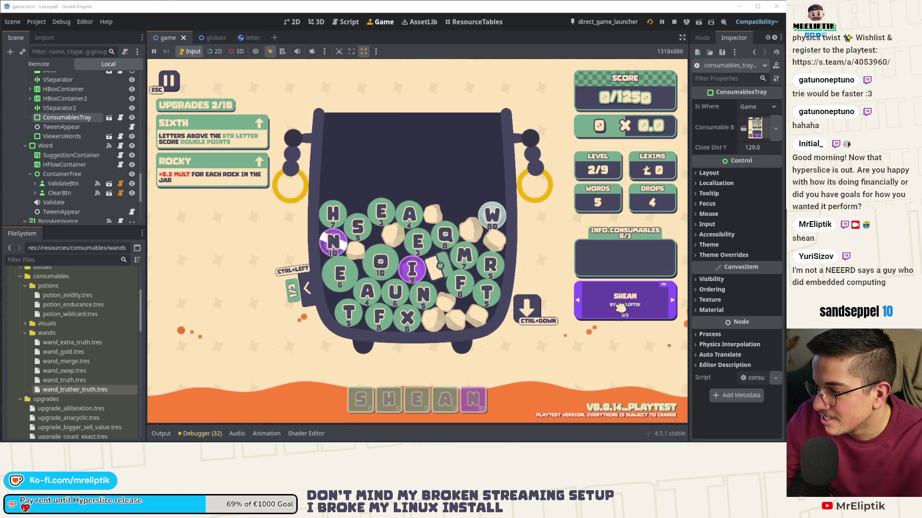
{"action": "left_click", "coordinate": [579, 303]}
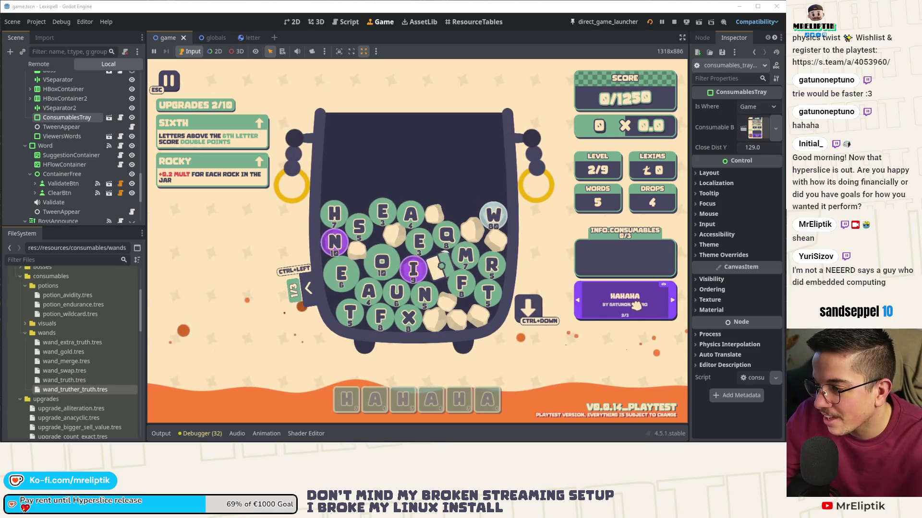
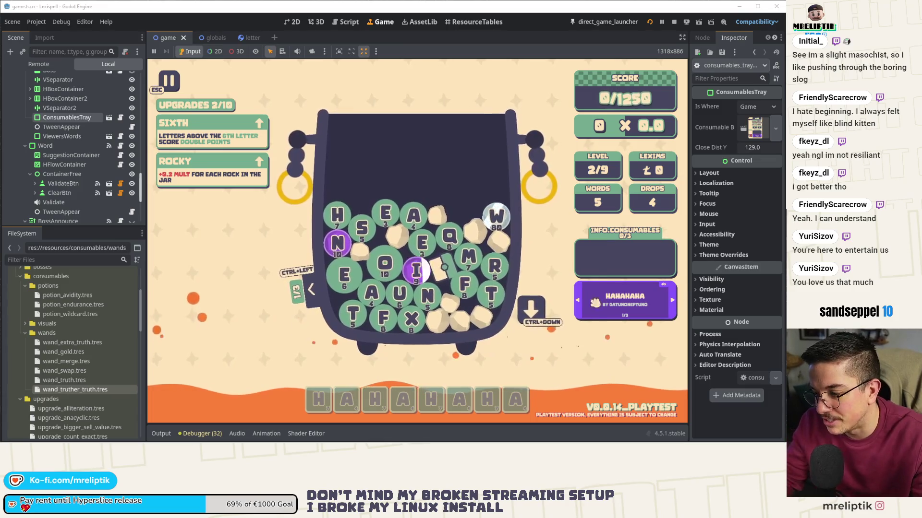
Step: Cycle forward through the viewer-suggested words in Lexispell, then step back one
{"action": "left_click", "coordinate": [672, 300]}
{"action": "left_click", "coordinate": [672, 300]}
{"action": "left_click", "coordinate": [672, 300]}
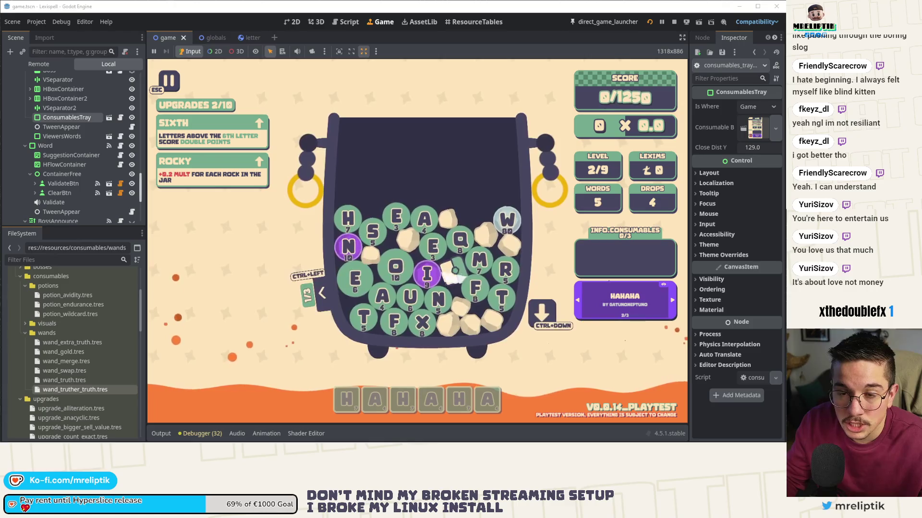
Step: Bring the Discord window forward from the hidden system tray icons
{"action": "mouse_move", "coordinate": [573, 428]}
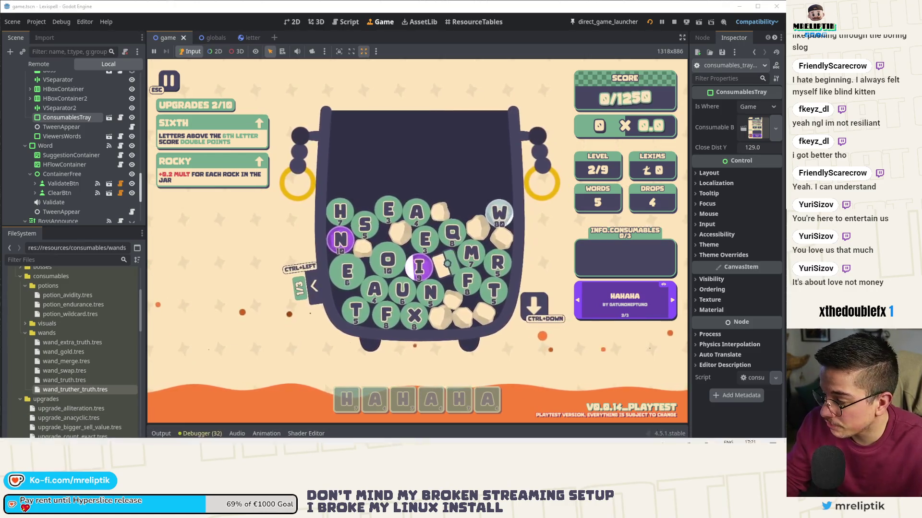
{"action": "left_click", "coordinate": [677, 437]}
{"action": "left_click", "coordinate": [691, 419]}
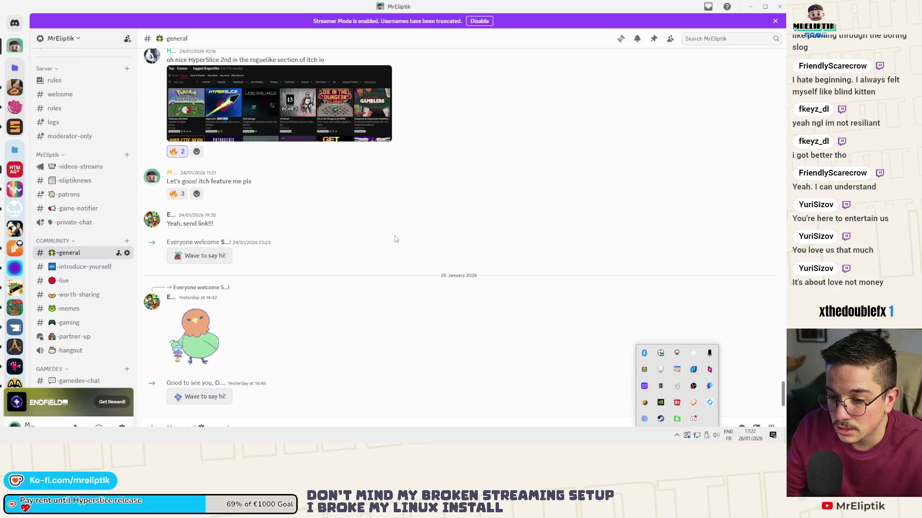
Step: Switch from Discord back to the Godot editor with Alt+Tab
{"action": "key", "text": "alt+Tab"}
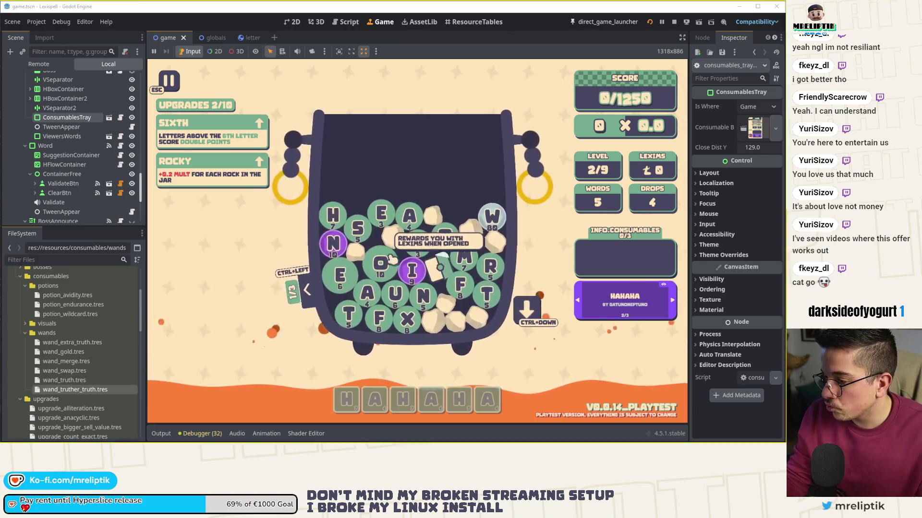
Step: Snip the game area to the clipboard, then cycle the viewer words to settle on SHEAN
{"action": "key", "text": "super+shift+s"}
{"action": "left_click_drag", "start_coordinate": [273, 194], "coordinate": [687, 422]}
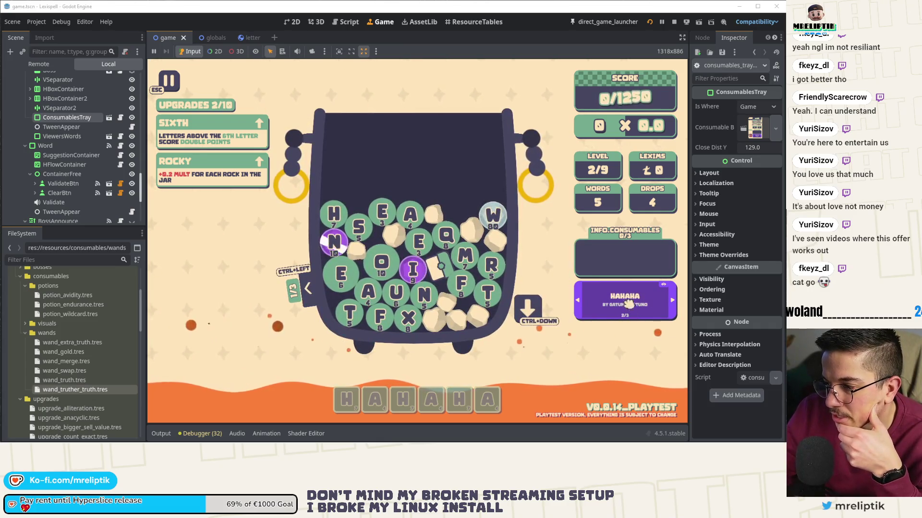
{"action": "left_click", "coordinate": [661, 315]}
{"action": "left_click", "coordinate": [626, 299]}
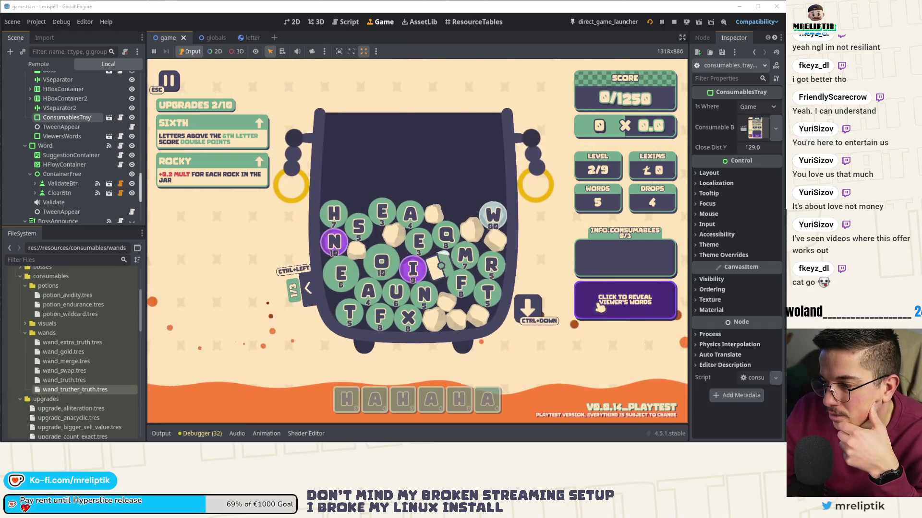
{"action": "left_click", "coordinate": [672, 301]}
{"action": "left_click", "coordinate": [674, 302]}
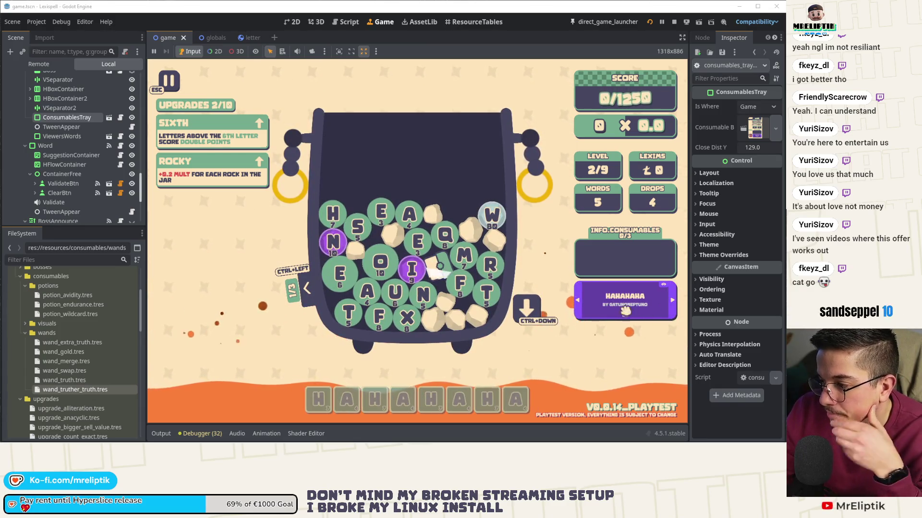
{"action": "left_click", "coordinate": [578, 304]}
{"action": "type", "text": "SHEAN"}
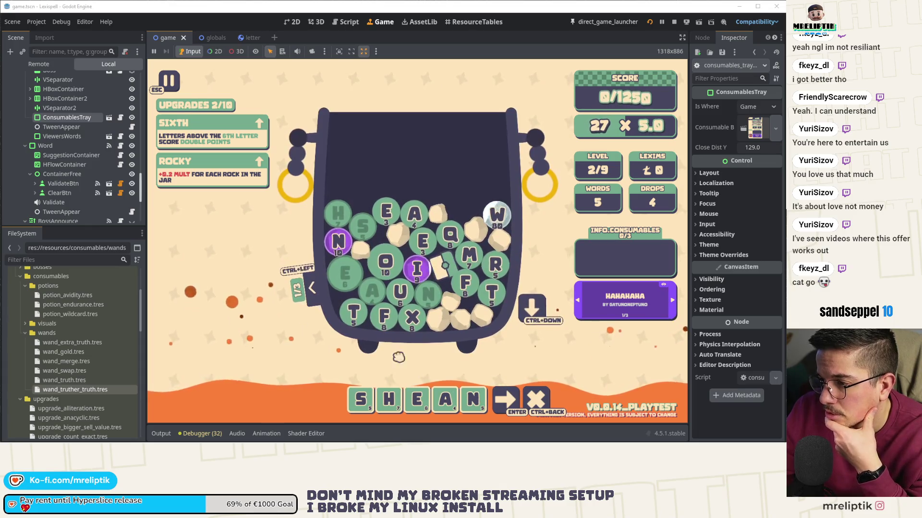
Step: Submit SHEAN and start spelling MANURE from the jar's letters
{"action": "key", "text": "Return"}
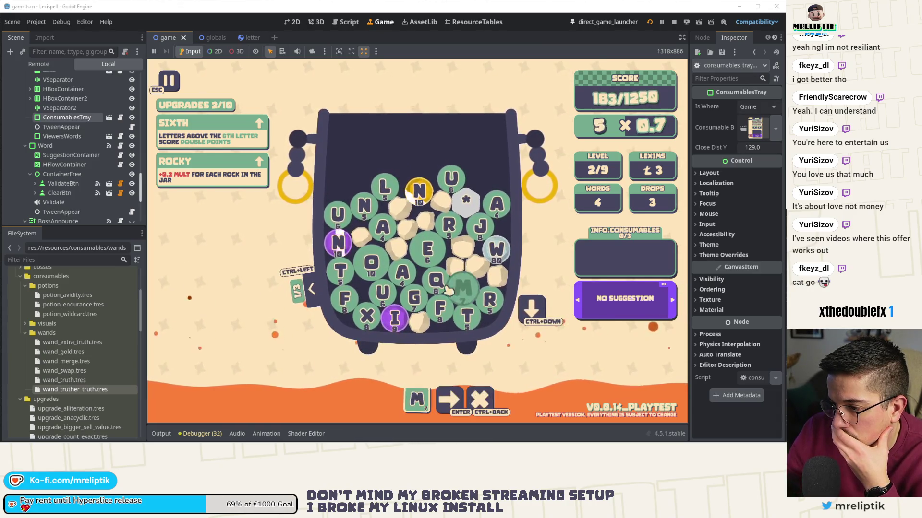
{"action": "left_click", "coordinate": [384, 228]}
{"action": "left_click", "coordinate": [365, 207]}
{"action": "left_click", "coordinate": [382, 293]}
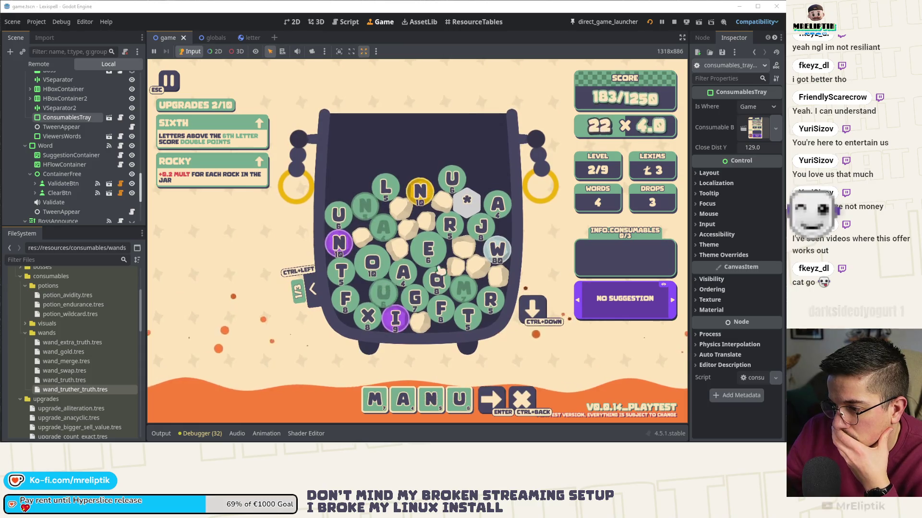
{"action": "left_click", "coordinate": [450, 224]}
{"action": "left_click", "coordinate": [422, 259]}
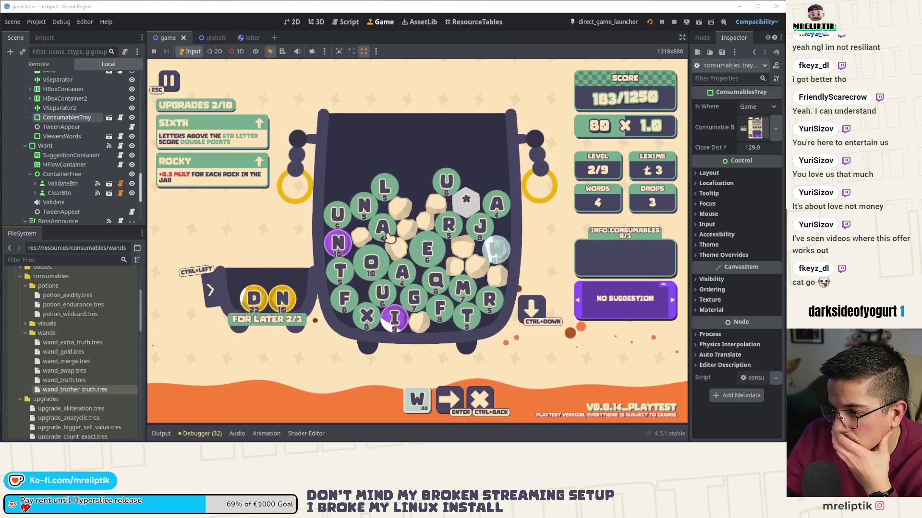
Step: Build the wildcard word with A, E and R, set the purple I aside, and open the console
{"action": "left_click", "coordinate": [386, 230]}
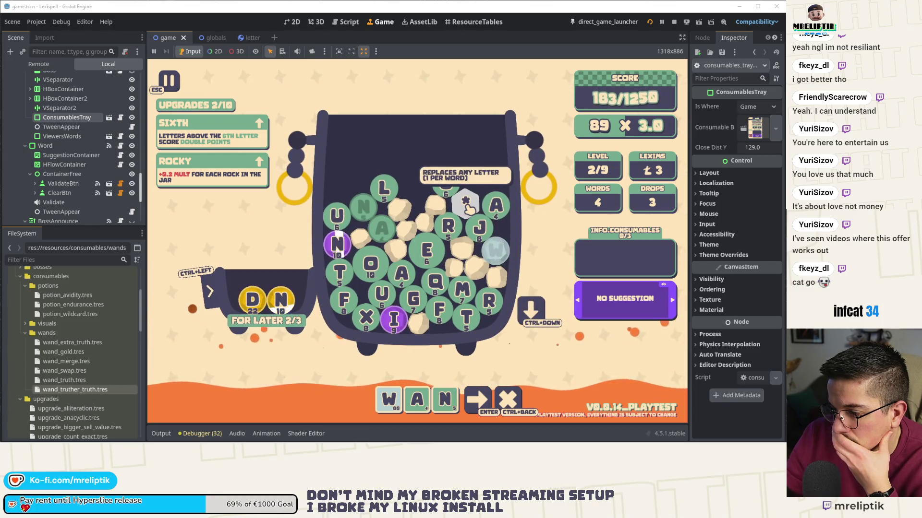
{"action": "left_click", "coordinate": [426, 250]}
{"action": "left_click", "coordinate": [448, 226]}
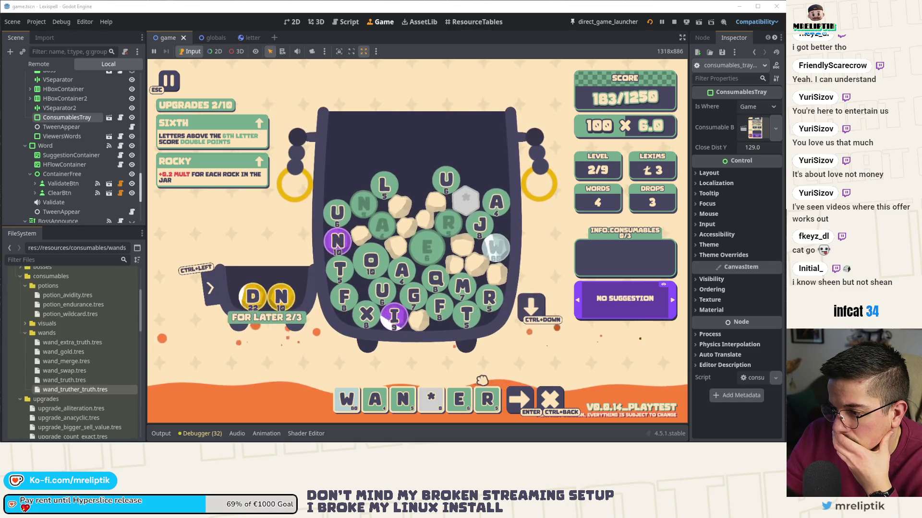
{"action": "mouse_move", "coordinate": [504, 251]}
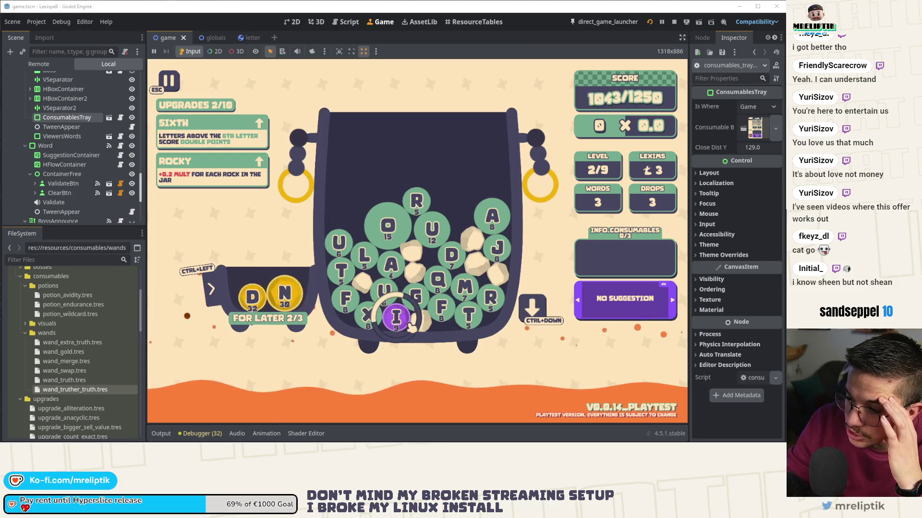
{"action": "key", "text": "ctrl+Left"}
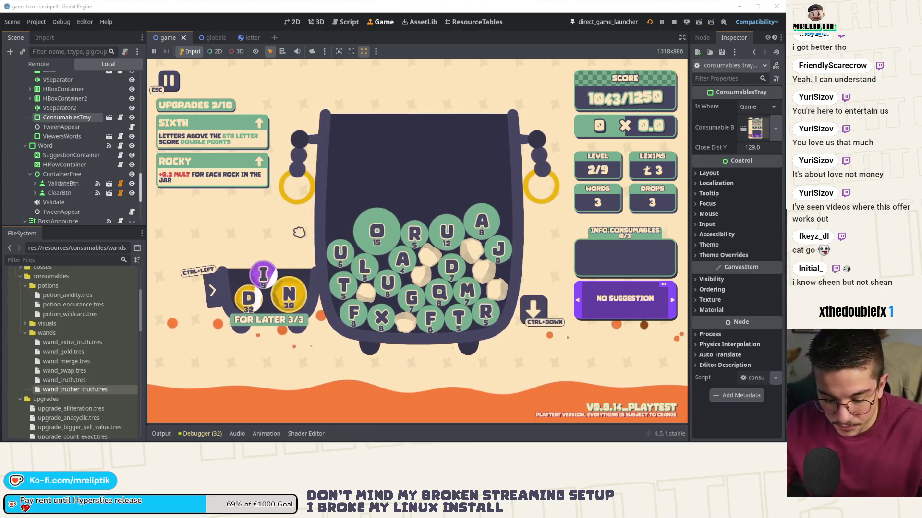
{"action": "key", "text": "grave"}
{"action": "key", "text": "grave"}
{"action": "key", "text": "Escape"}
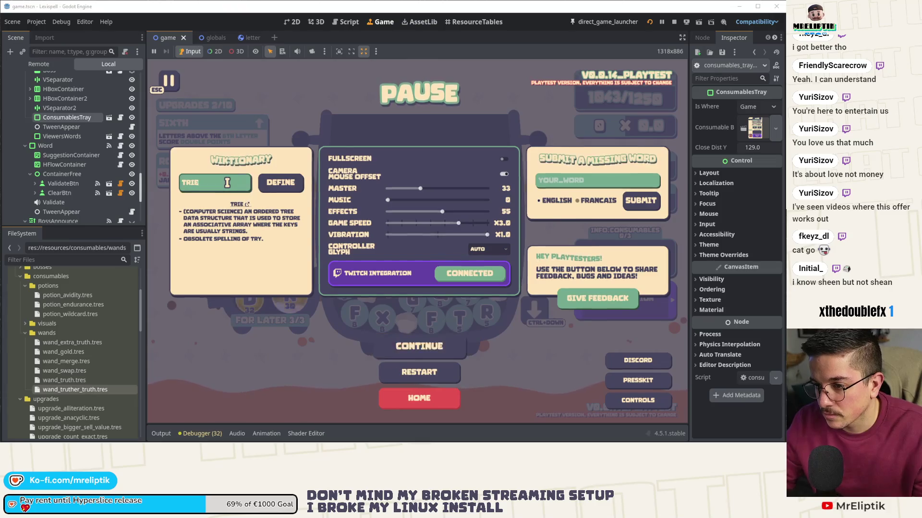
{"action": "type", "text": "shea"}
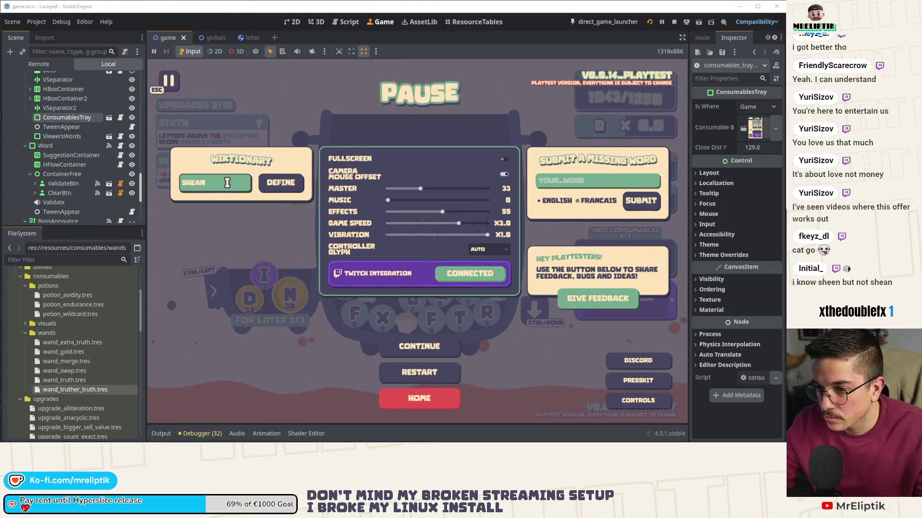
{"action": "left_click", "coordinate": [303, 184]}
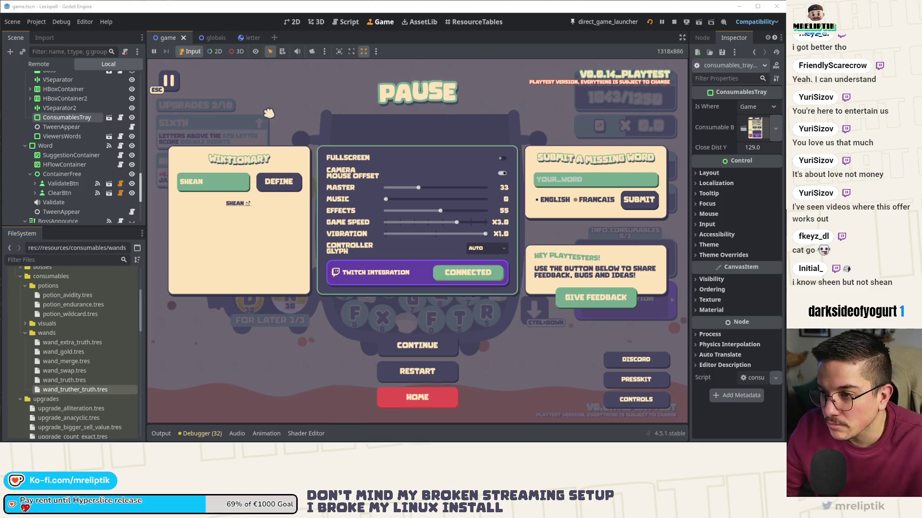
{"action": "key", "text": "Escape"}
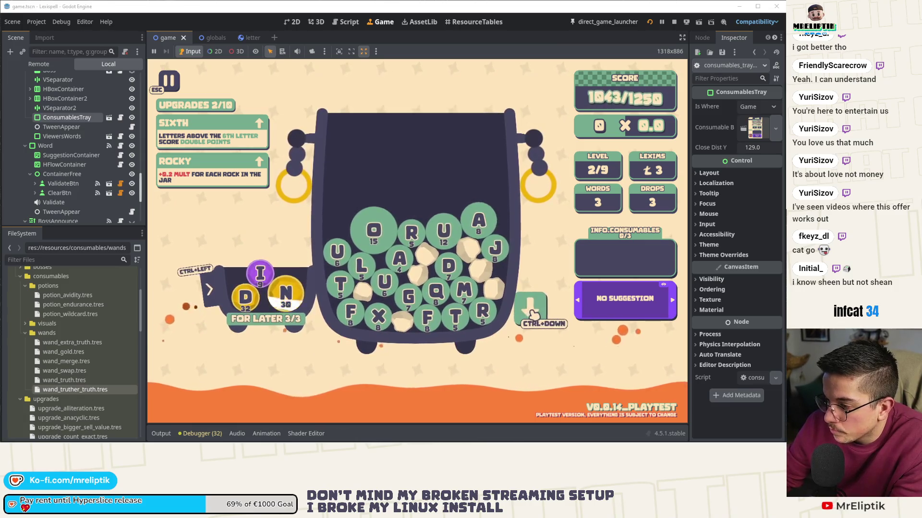
Step: Try MATUR and ROU with a fresh drop of balls, clearing both attempts
{"action": "left_click", "coordinate": [466, 289]}
{"action": "left_click", "coordinate": [401, 259]}
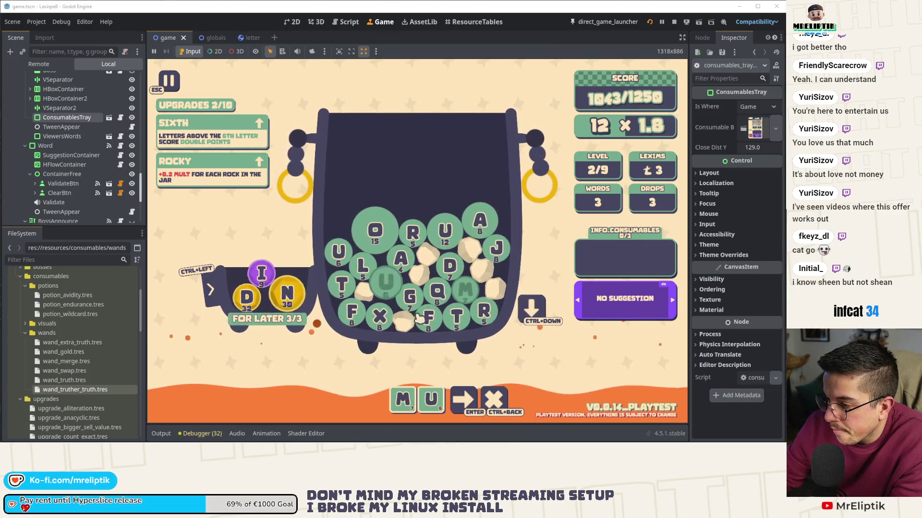
{"action": "type", "text": "tur"}
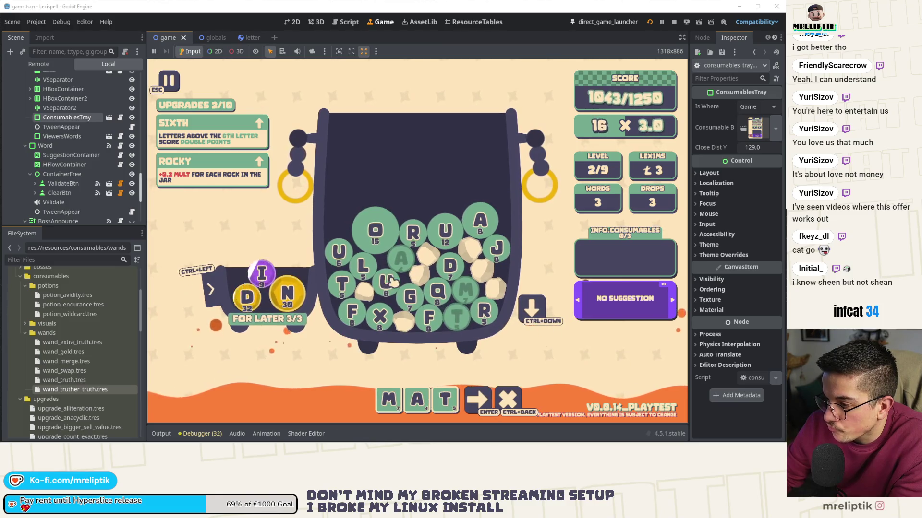
{"action": "key", "text": "ctrl+Down"}
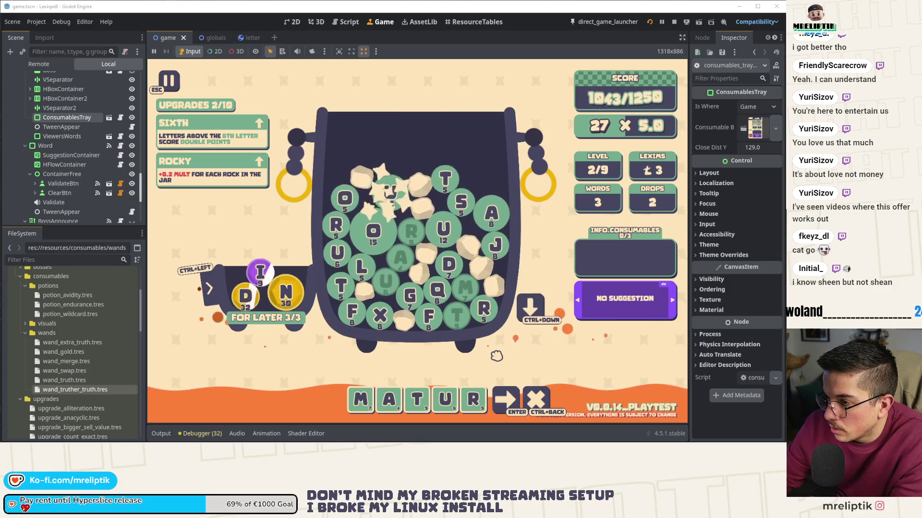
{"action": "key", "text": "ctrl+BackSpace"}
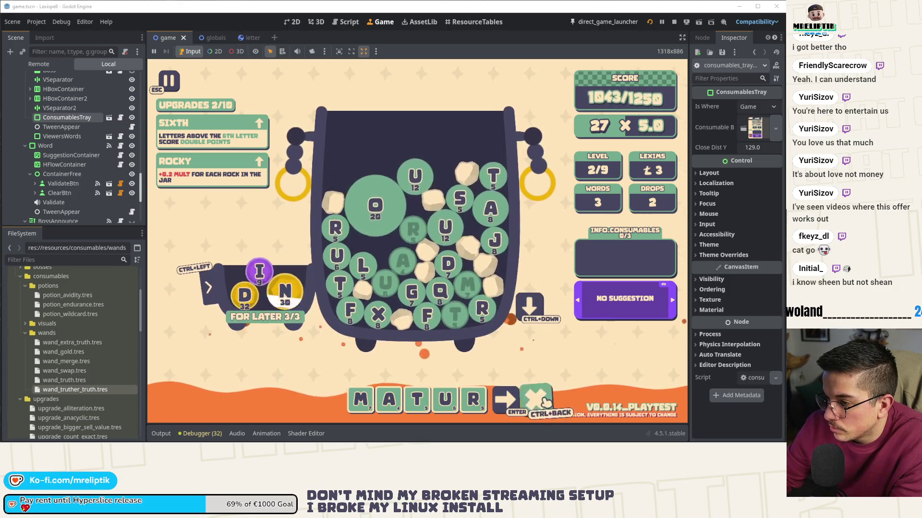
{"action": "type", "text": "rou"}
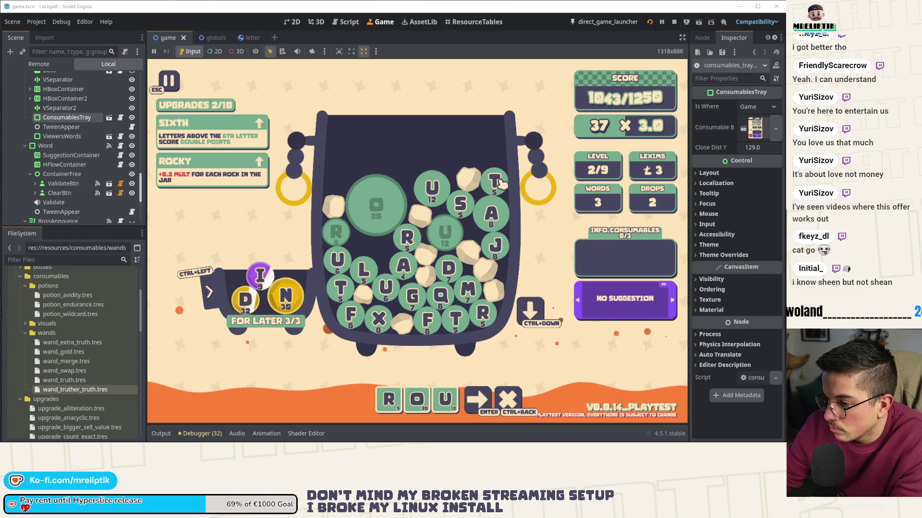
{"action": "key", "text": "ctrl+BackSpace"}
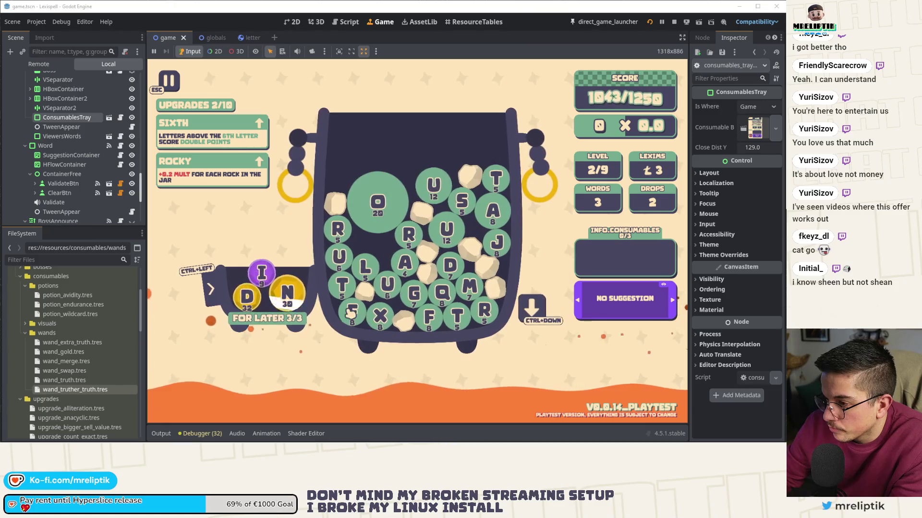
Step: Score FAX and a # wildcard word to clear level 2 and reach the shop
{"action": "left_click", "coordinate": [351, 313]}
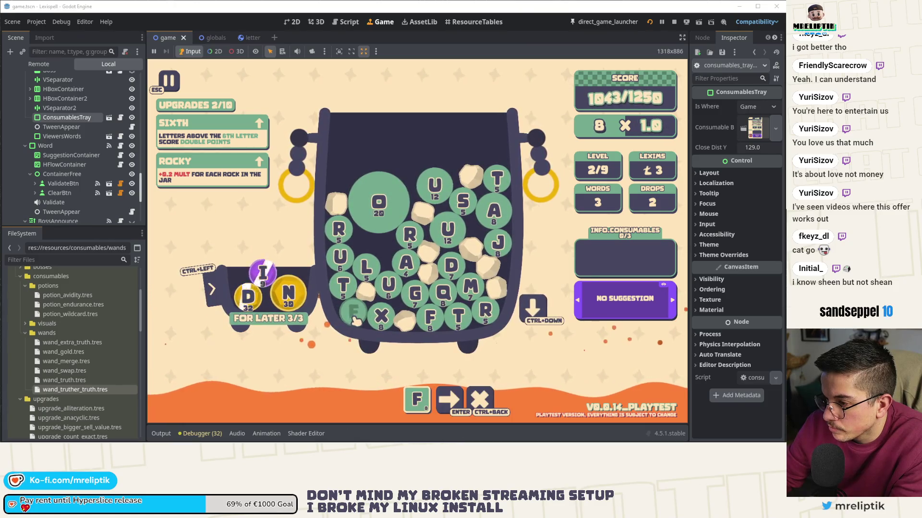
{"action": "left_click", "coordinate": [494, 215]}
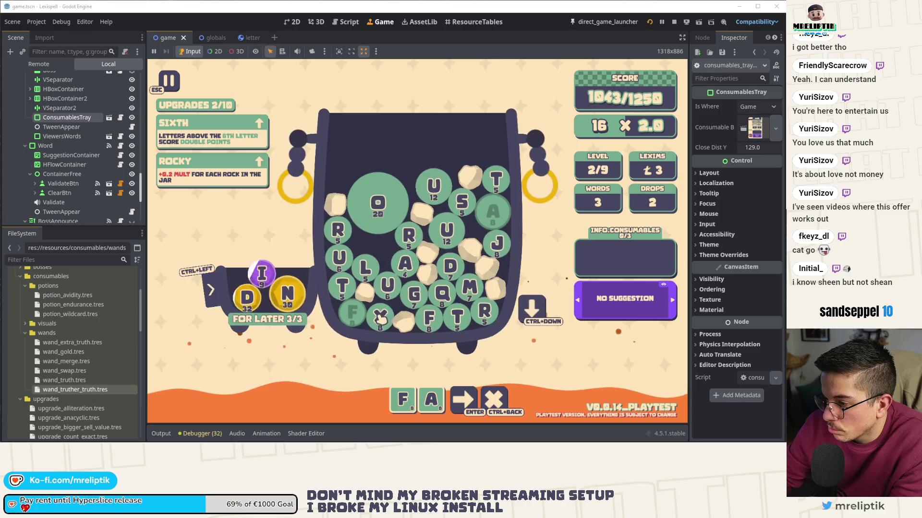
{"action": "left_click", "coordinate": [477, 399]}
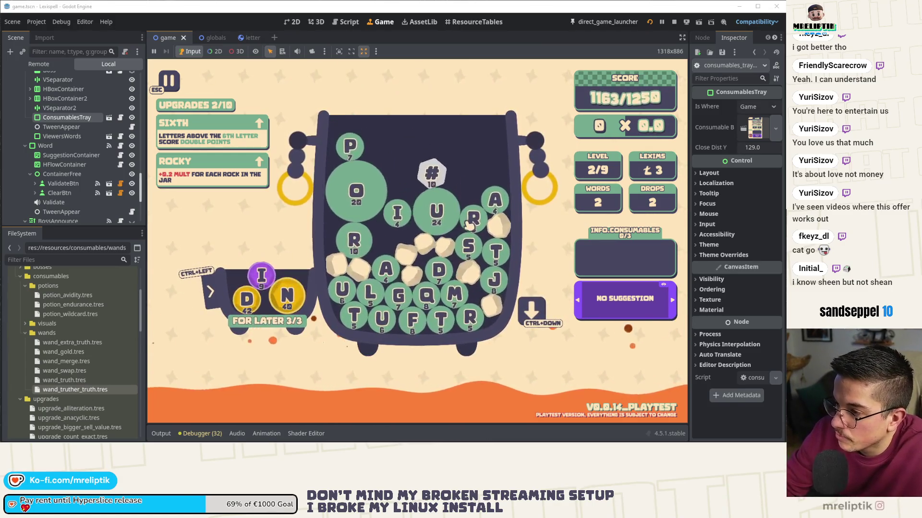
{"action": "left_click", "coordinate": [440, 179]}
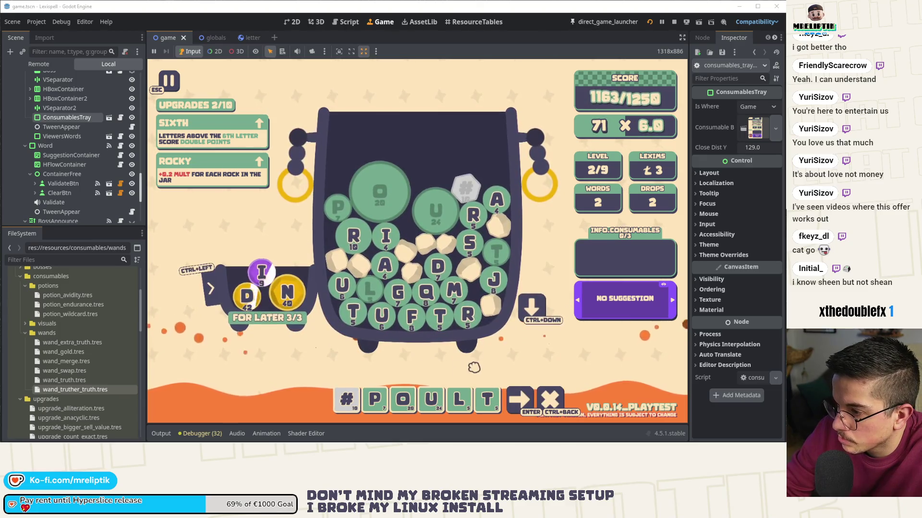
{"action": "left_click", "coordinate": [508, 413]}
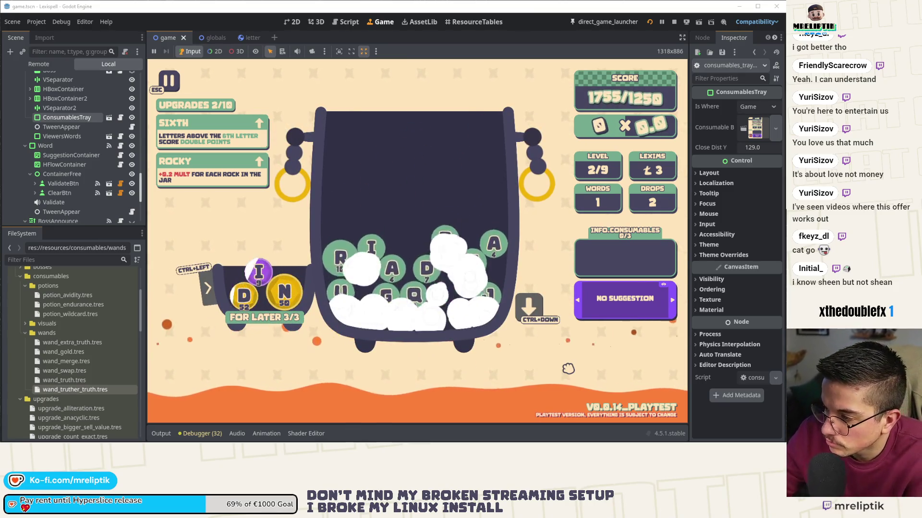
{"action": "left_click", "coordinate": [496, 370]}
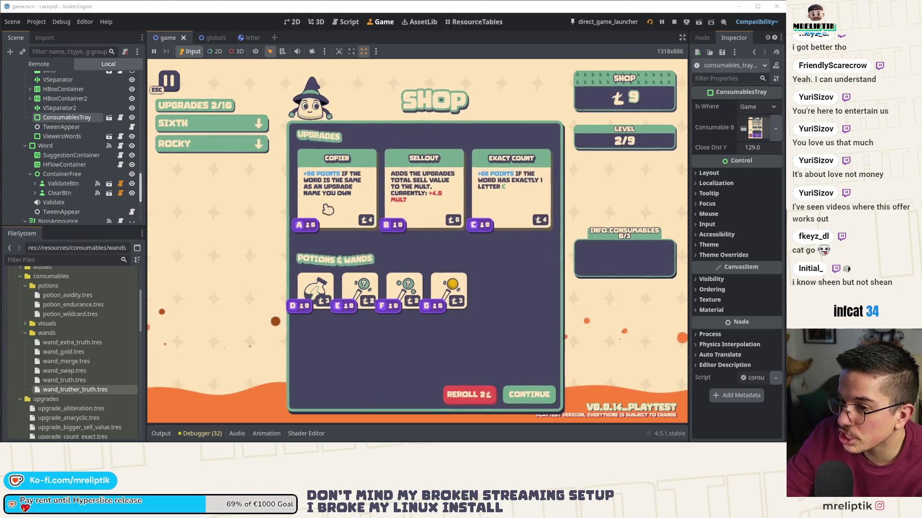
Step: Buy the Exact Count upgrade
{"action": "mouse_move", "coordinate": [222, 153]}
{"action": "mouse_move", "coordinate": [233, 131]}
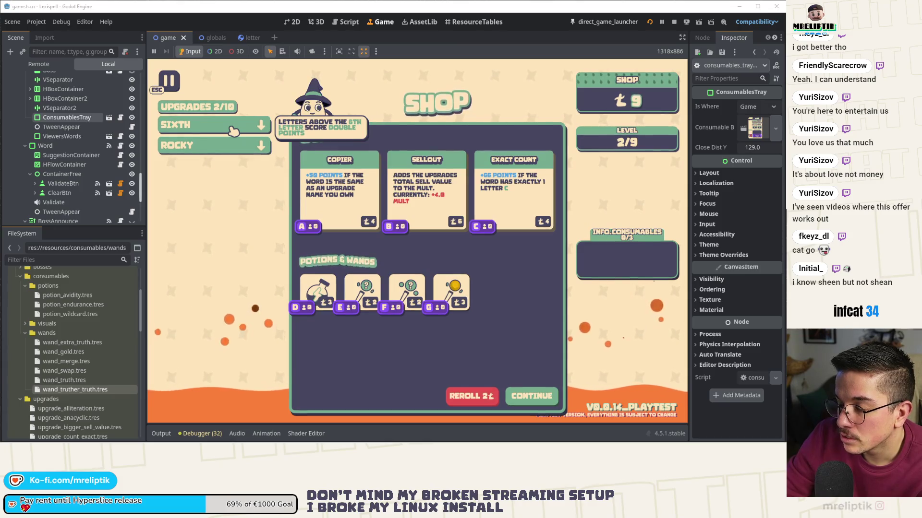
{"action": "left_click", "coordinate": [513, 192]}
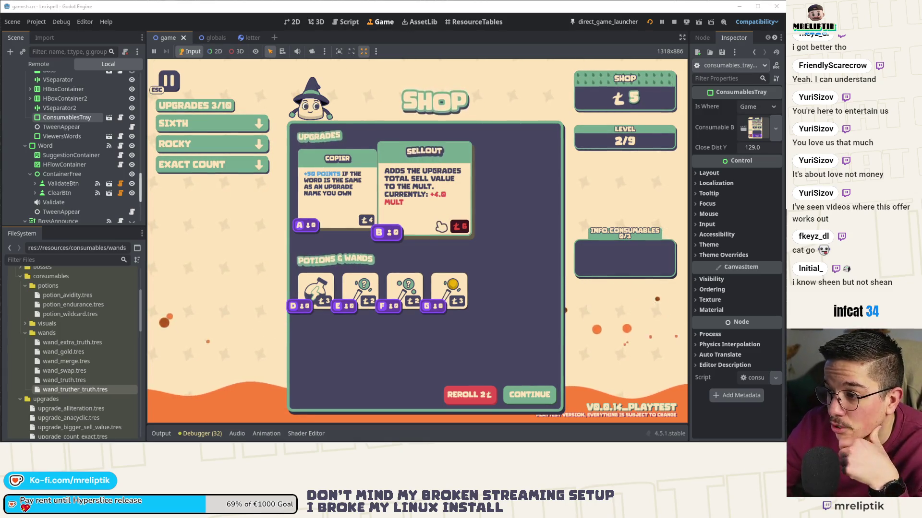
Step: Check the Rocky and Sixth upgrade details, then sell Sixth
{"action": "mouse_move", "coordinate": [243, 151]}
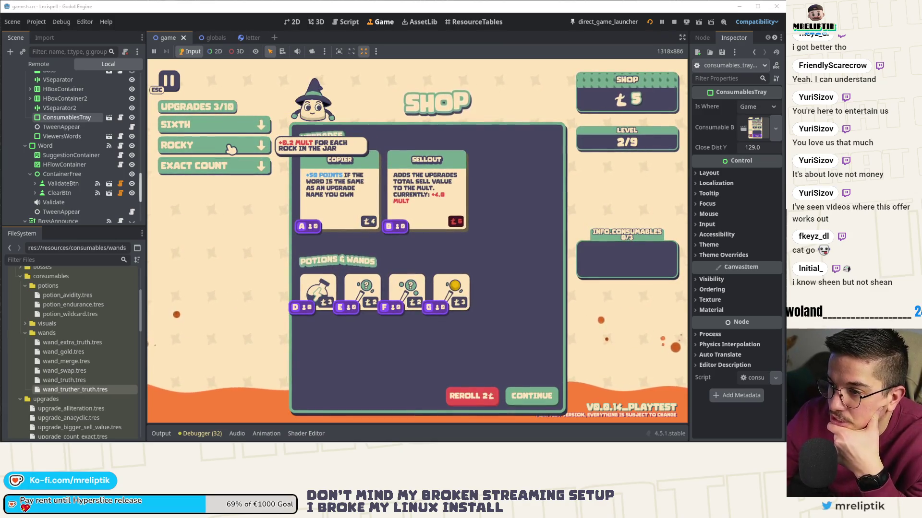
{"action": "left_click", "coordinate": [232, 150]}
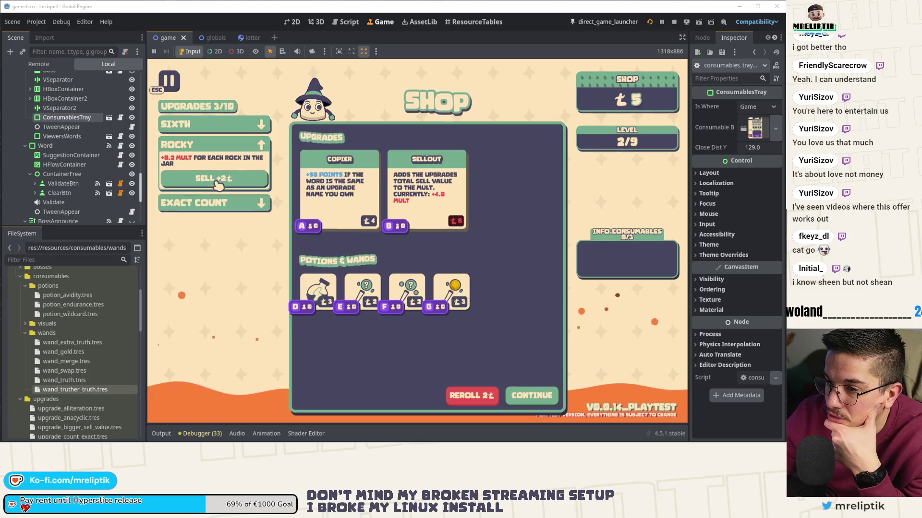
{"action": "left_click", "coordinate": [235, 124]}
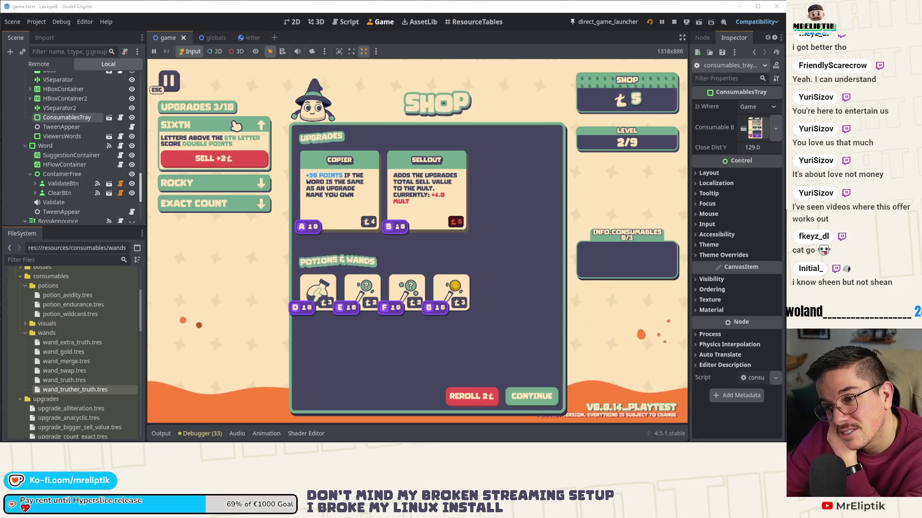
{"action": "mouse_move", "coordinate": [212, 189]}
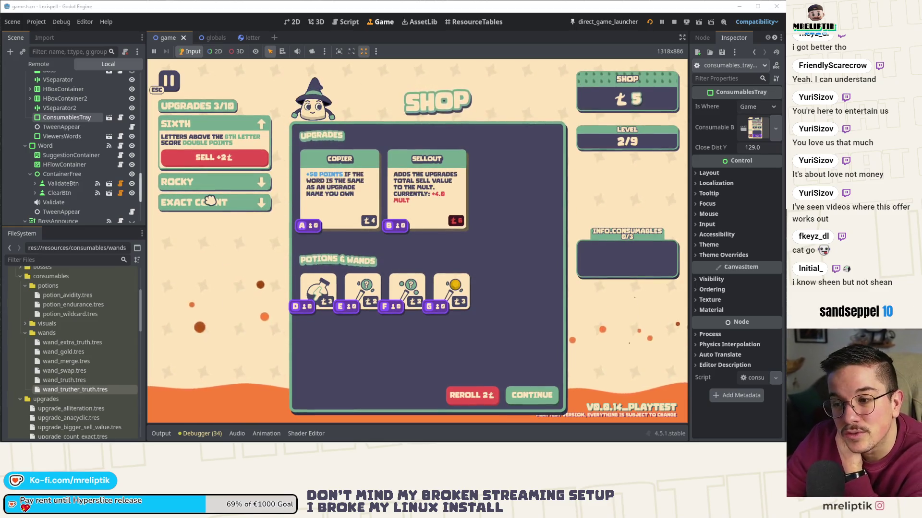
{"action": "left_click", "coordinate": [215, 158]}
Step: Buy the Sellout upgrade and leave the shop for level 3
{"action": "mouse_move", "coordinate": [411, 295]}
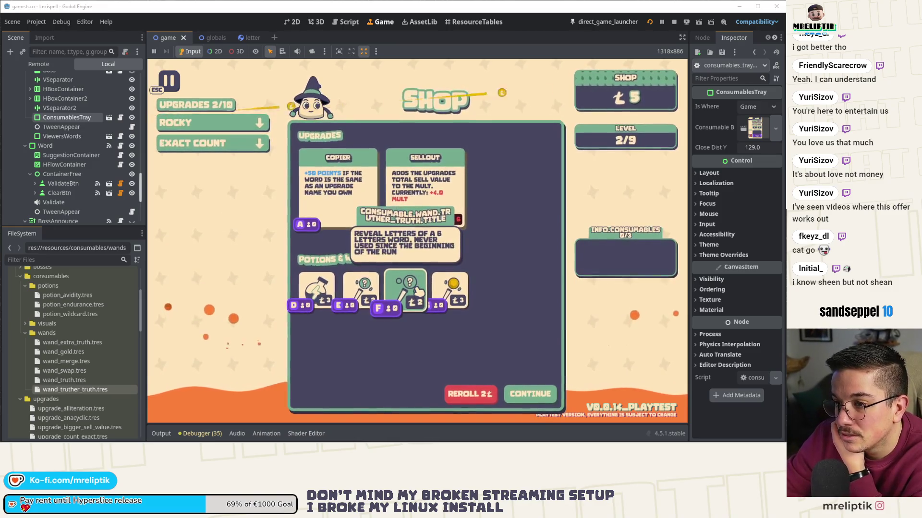
{"action": "left_click", "coordinate": [426, 190]}
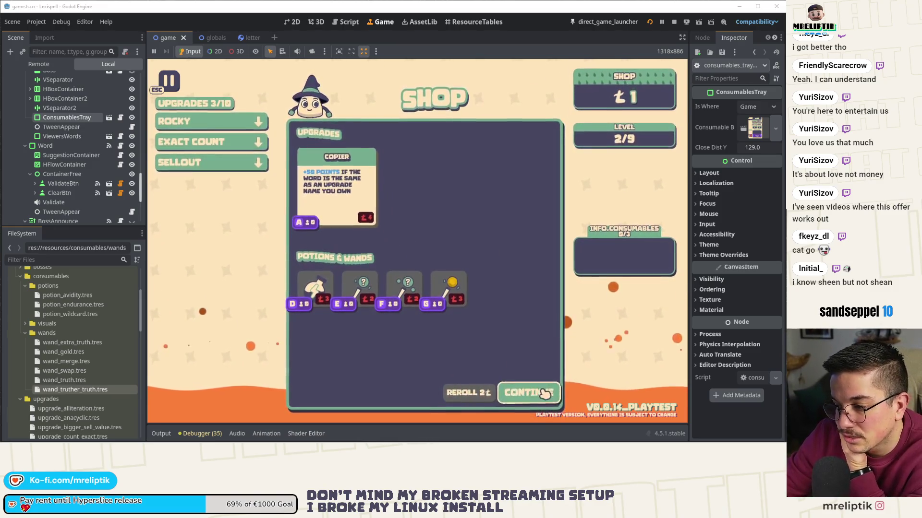
{"action": "left_click", "coordinate": [528, 394]}
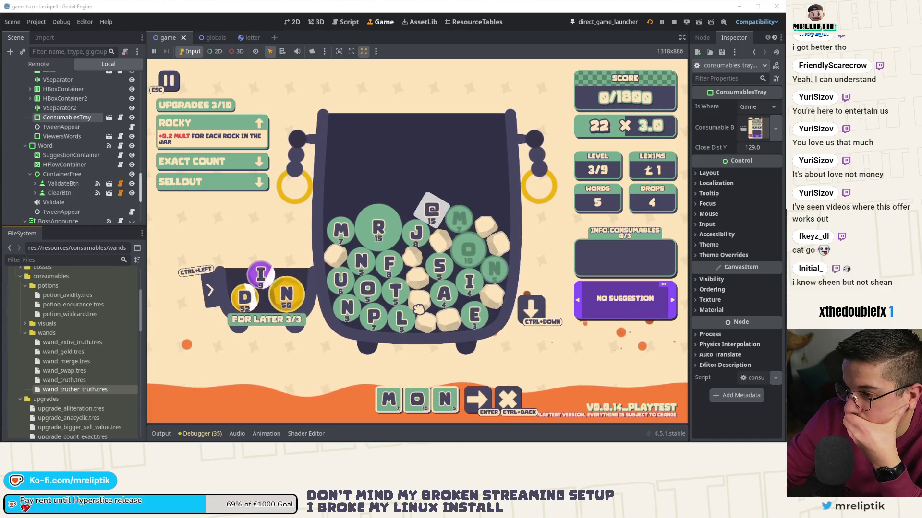
{"action": "type", "text": "MON"}
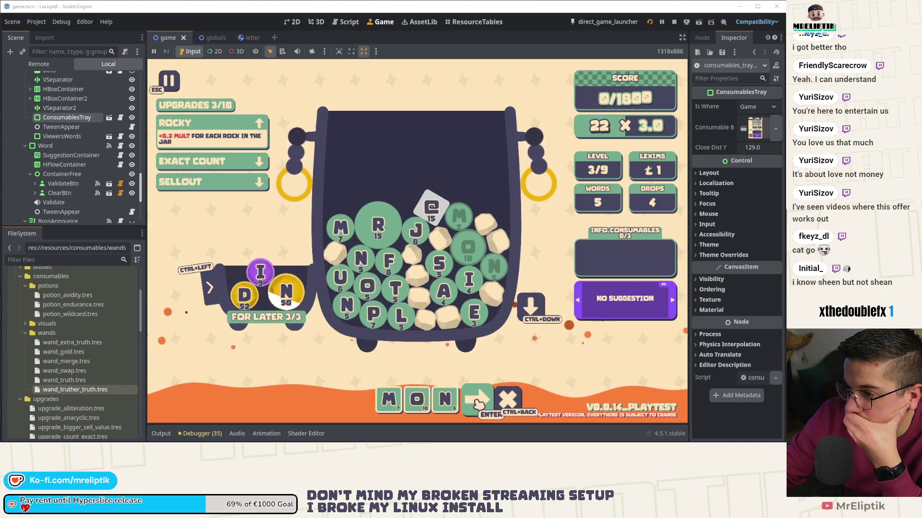
Step: Clear MON, drop new letters, and score JOURNALS using the @ wildcard after N
{"action": "left_click", "coordinate": [512, 400]}
{"action": "left_click", "coordinate": [535, 306]}
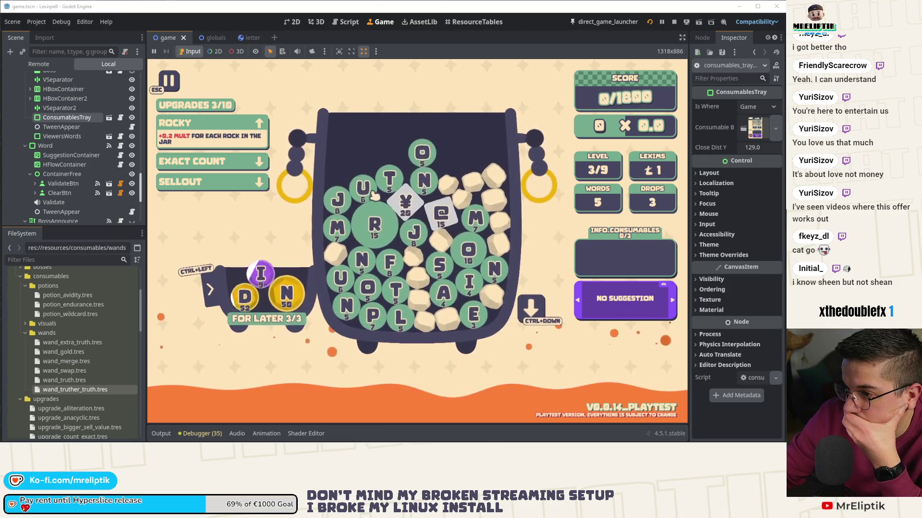
{"action": "type", "text": "jo"}
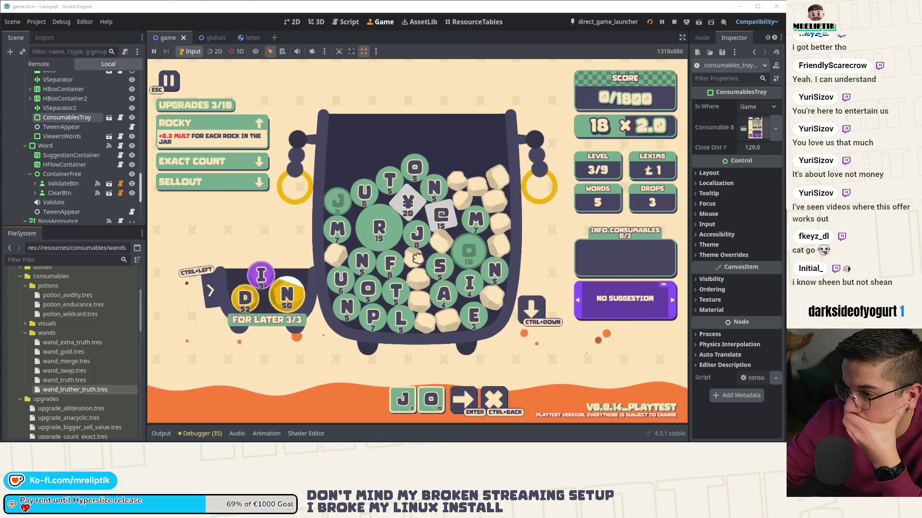
{"action": "type", "text": "ur"}
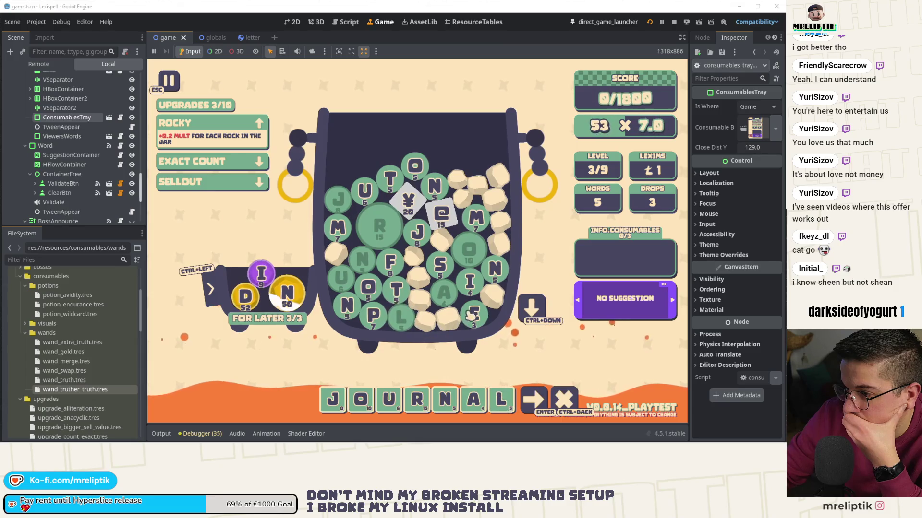
{"action": "mouse_move", "coordinate": [433, 219]}
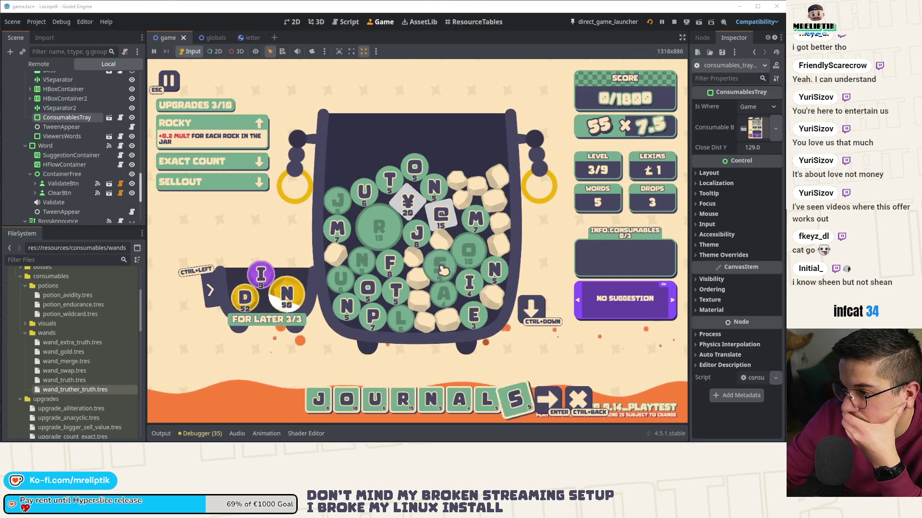
{"action": "mouse_move", "coordinate": [441, 218]}
{"action": "left_mouse_down"}
{"action": "mouse_move", "coordinate": [485, 384]}
{"action": "mouse_move", "coordinate": [535, 401]}
{"action": "mouse_move", "coordinate": [446, 406]}
{"action": "mouse_move", "coordinate": [417, 174]}
{"action": "left_mouse_up"}
{"action": "key", "text": "Return"}
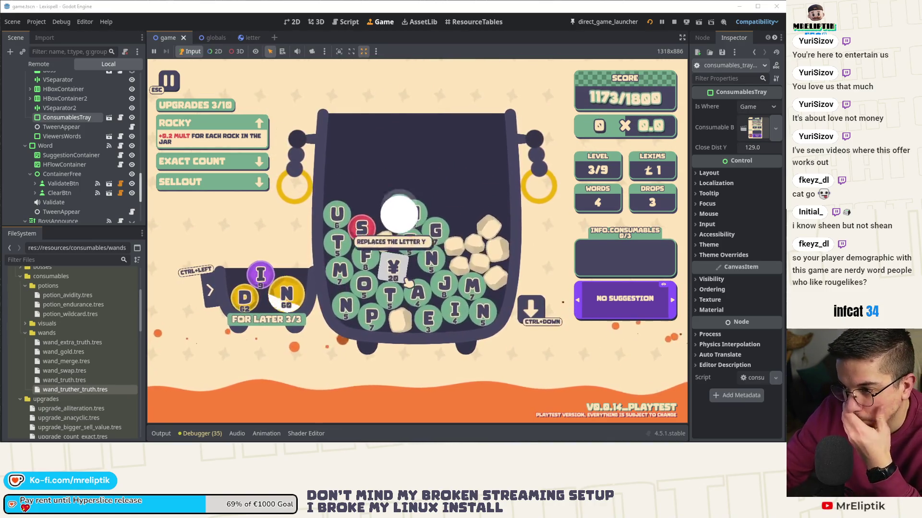
Step: Spell FAMINE and submit it for 35 × 6.0
{"action": "mouse_move", "coordinate": [364, 234]}
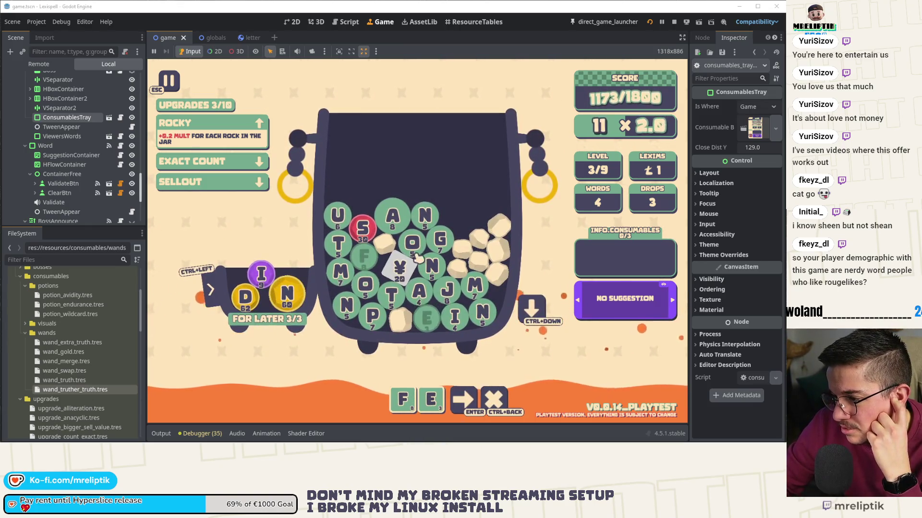
{"action": "type", "text": "a"}
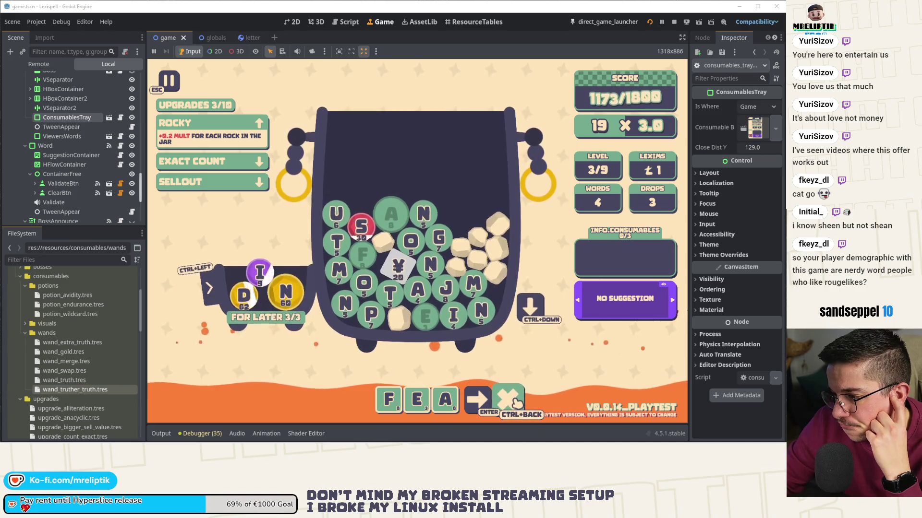
{"action": "type", "text": "f"}
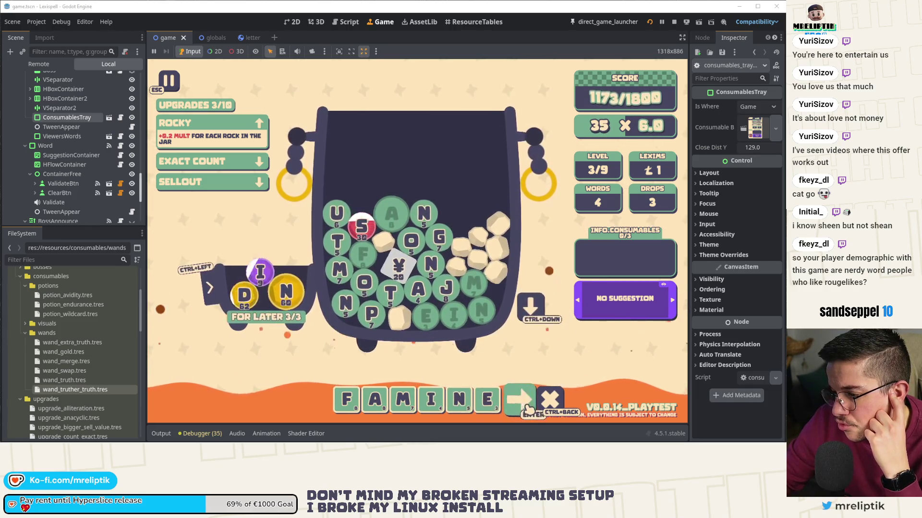
{"action": "left_click", "coordinate": [525, 407]}
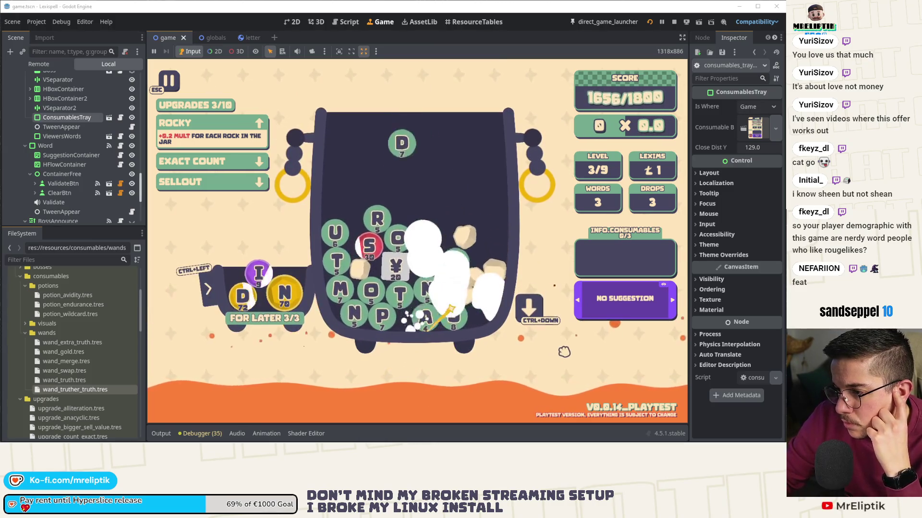
Step: Spend the last three drops and try submitting REDUCTORY for 49 × 9.0
{"action": "left_click", "coordinate": [529, 308]}
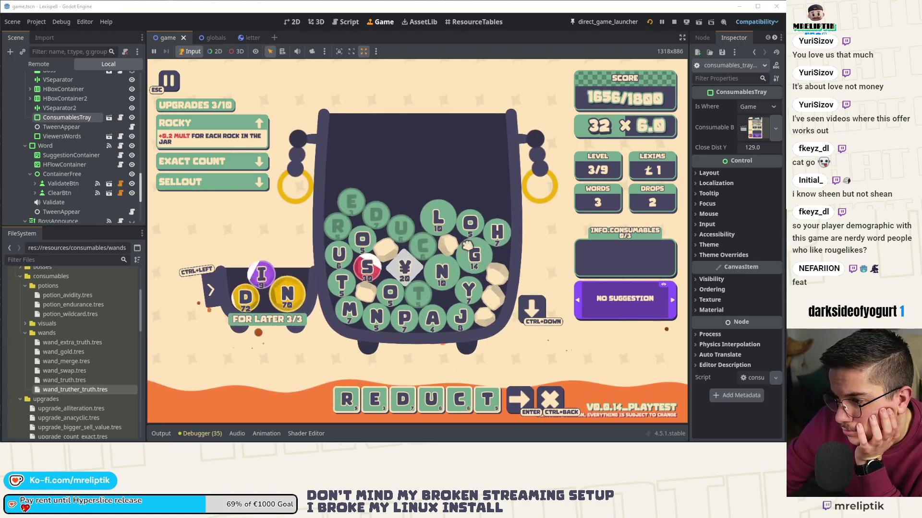
{"action": "left_click", "coordinate": [528, 309]}
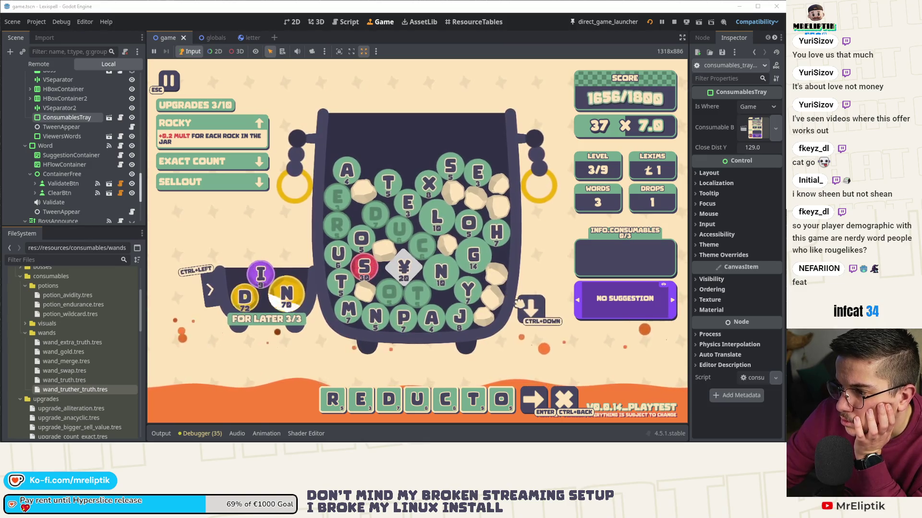
{"action": "left_click", "coordinate": [533, 310]}
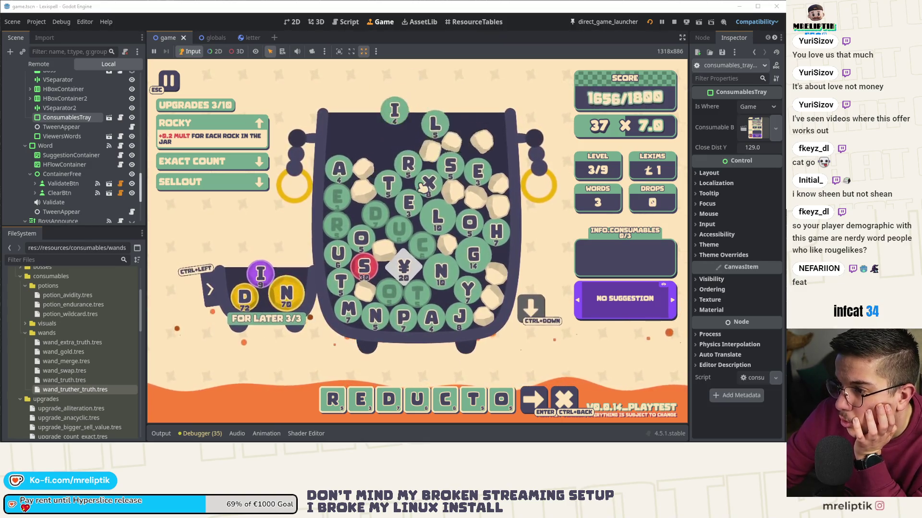
{"action": "type", "text": "ry"}
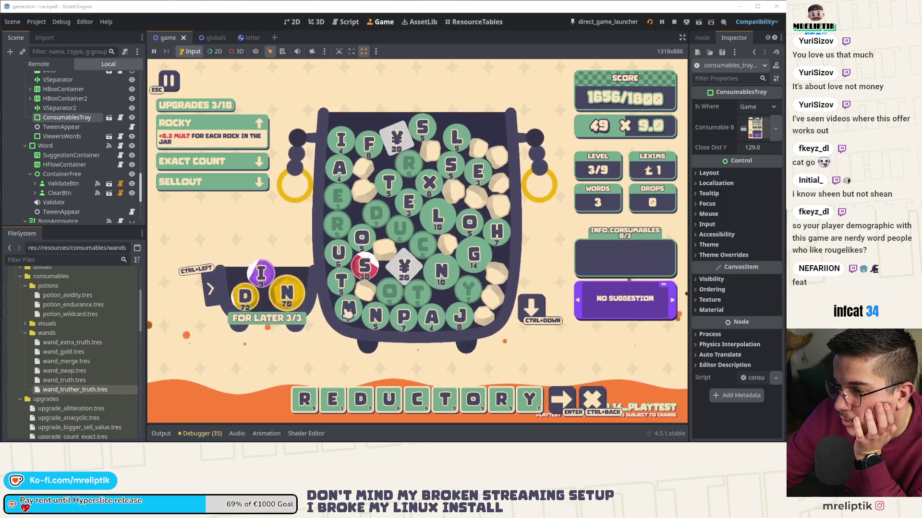
{"action": "key", "text": "Return"}
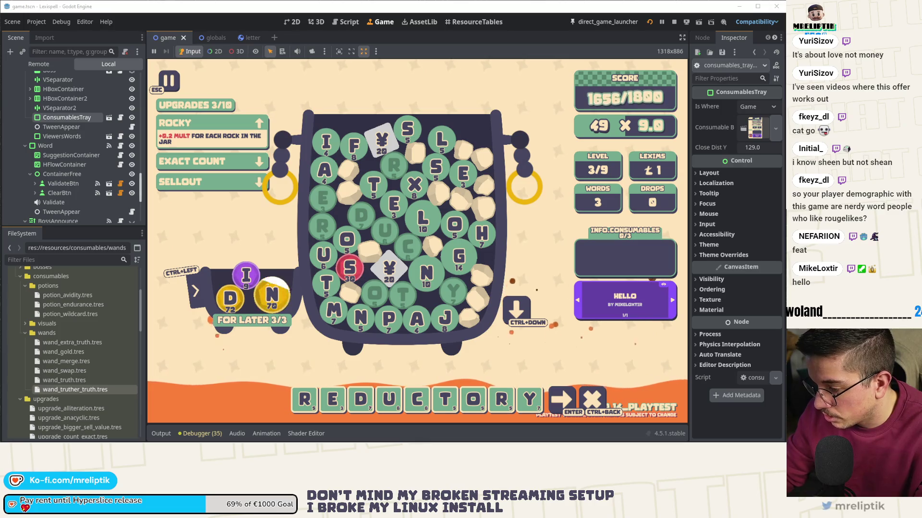
Step: Report REDUCTORY via the pause menu's Submit a Missing Word field, then resume
{"action": "left_click", "coordinate": [157, 435]}
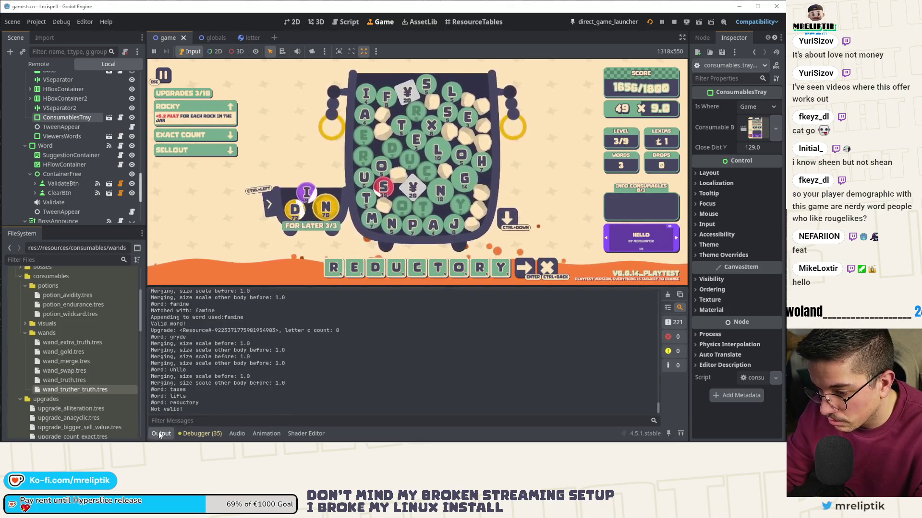
{"action": "left_click", "coordinate": [158, 434]}
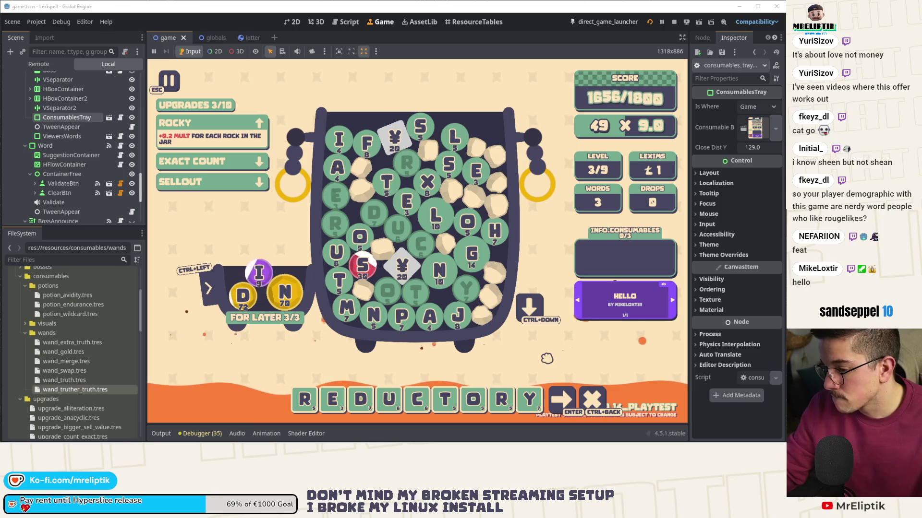
{"action": "key", "text": "Escape"}
{"action": "left_click", "coordinate": [556, 186]}
{"action": "type", "text": "reductory"}
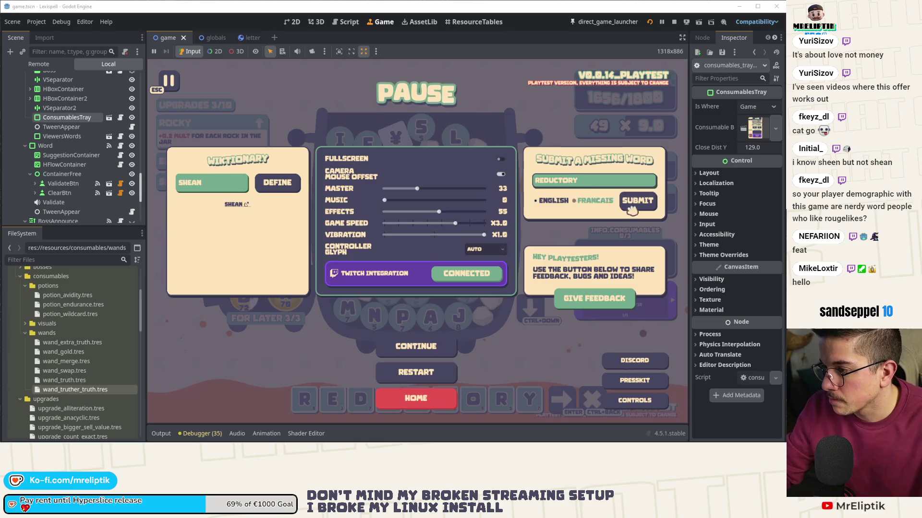
{"action": "left_click", "coordinate": [619, 205]}
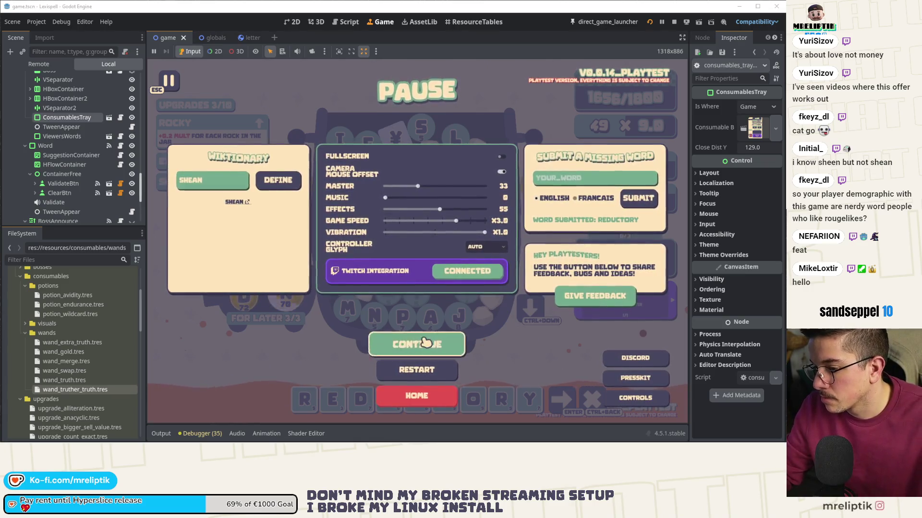
{"action": "left_click", "coordinate": [425, 342]}
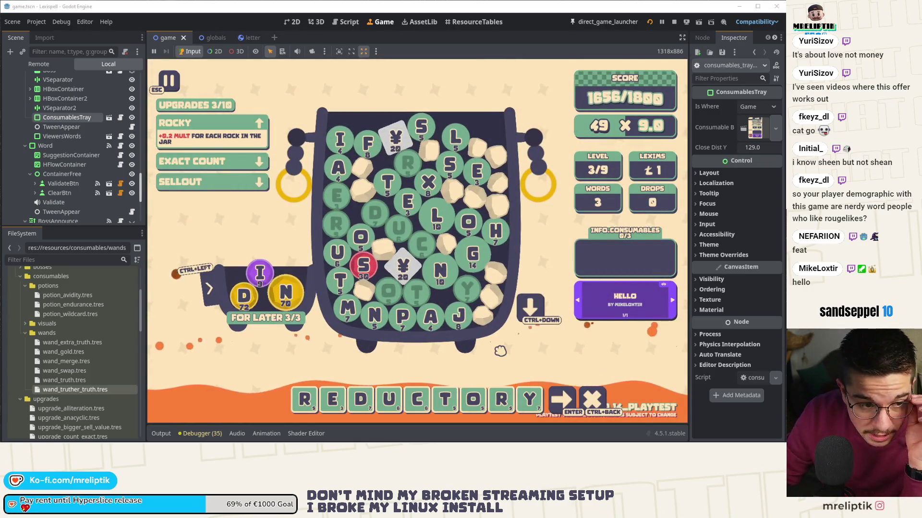
Step: Remove the Y, score REDUCTOR to finish level 3 at 3492/1800, and continue
{"action": "left_click", "coordinate": [529, 398]}
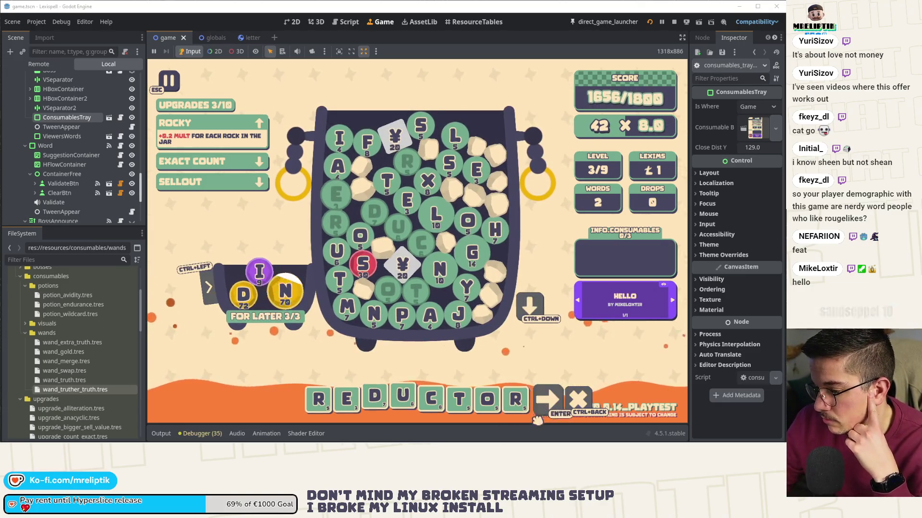
{"action": "left_click", "coordinate": [537, 417]}
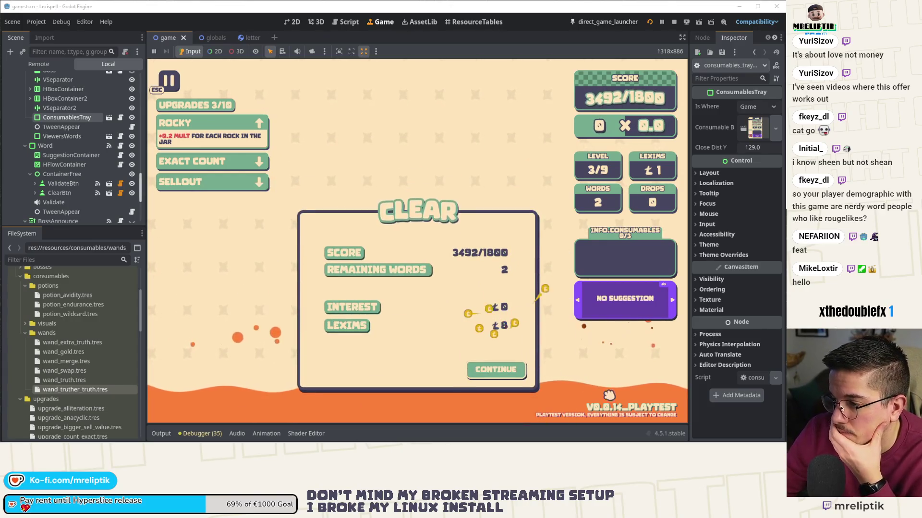
{"action": "left_click", "coordinate": [496, 369]}
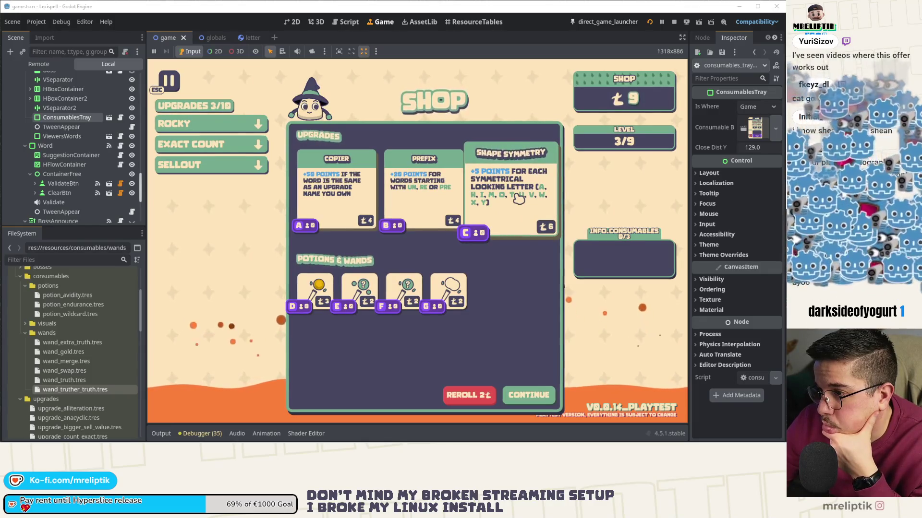
Step: Purchase the Shape Symmetry card, leaving 3 coins and upgrades at 4/10
{"action": "left_click", "coordinate": [518, 199]}
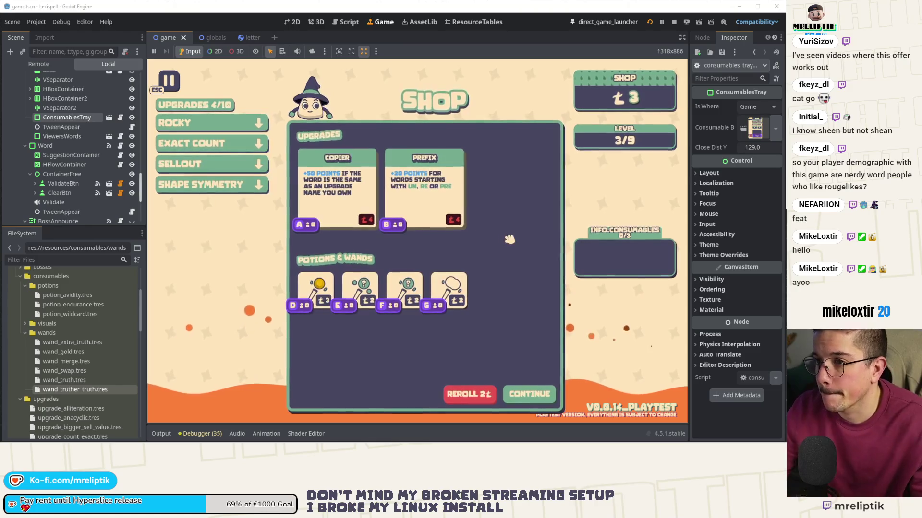
Step: Quick-open the consumable_btn.tscn and consumable_shop_button.tscn scenes
{"action": "key", "text": "ctrl+shift+o"}
{"action": "type", "text": "conus"}
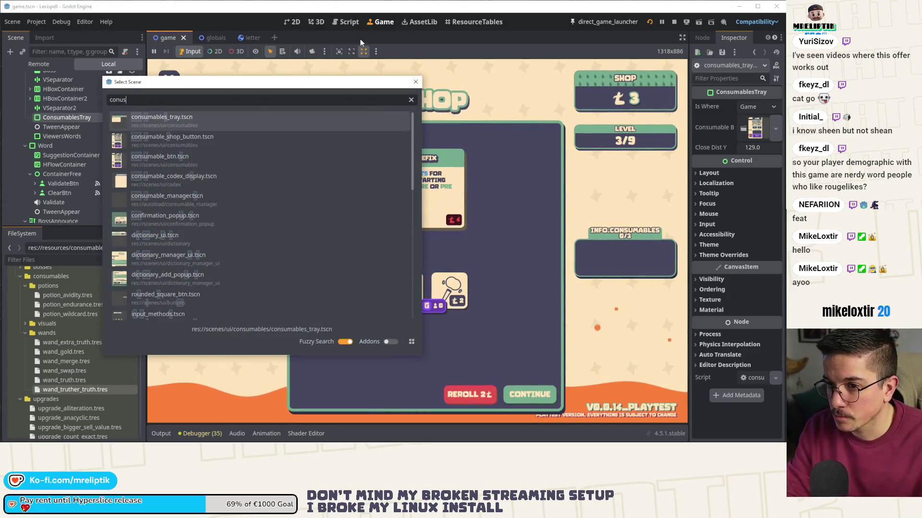
{"action": "key", "text": "Down"}
{"action": "key", "text": "Down"}
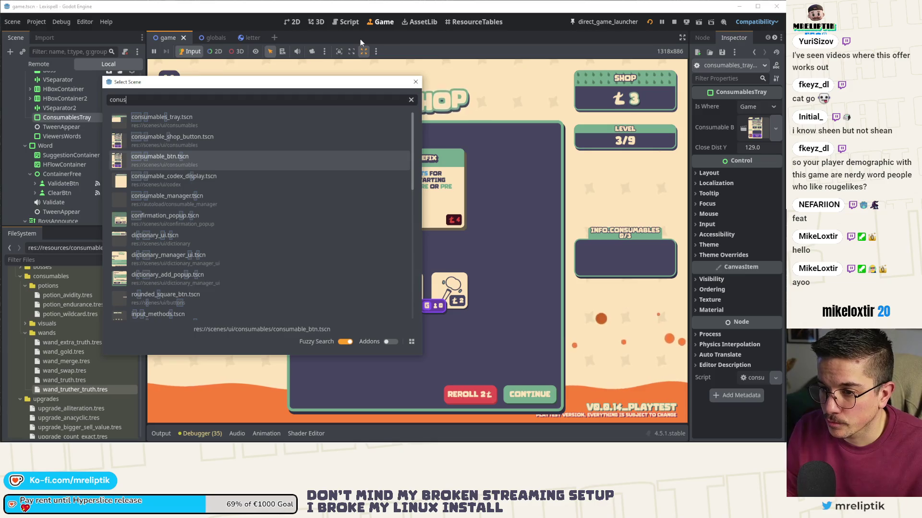
{"action": "key", "text": "Return"}
{"action": "key", "text": "ctrl+shift+o"}
{"action": "type", "text": "consumab"}
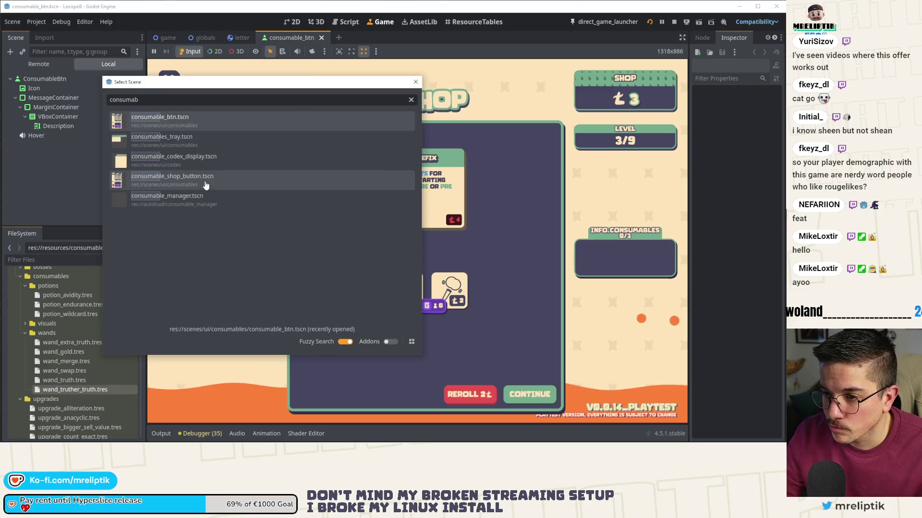
{"action": "double_click", "coordinate": [206, 178]}
Step: Back in consumable_btn's 2D view, select the Icon node and inspect its texture
{"action": "left_click", "coordinate": [292, 37]}
{"action": "left_click", "coordinate": [295, 22]}
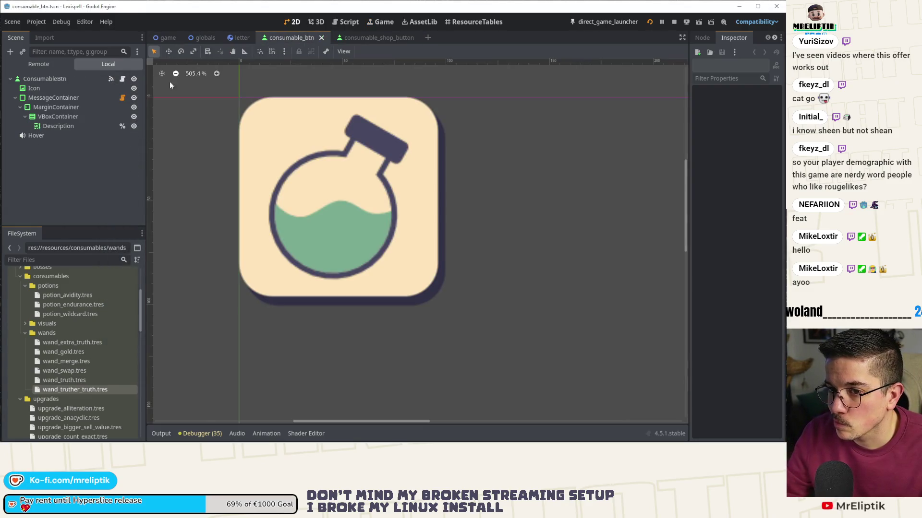
{"action": "left_click", "coordinate": [62, 80]}
{"action": "left_click", "coordinate": [57, 87]}
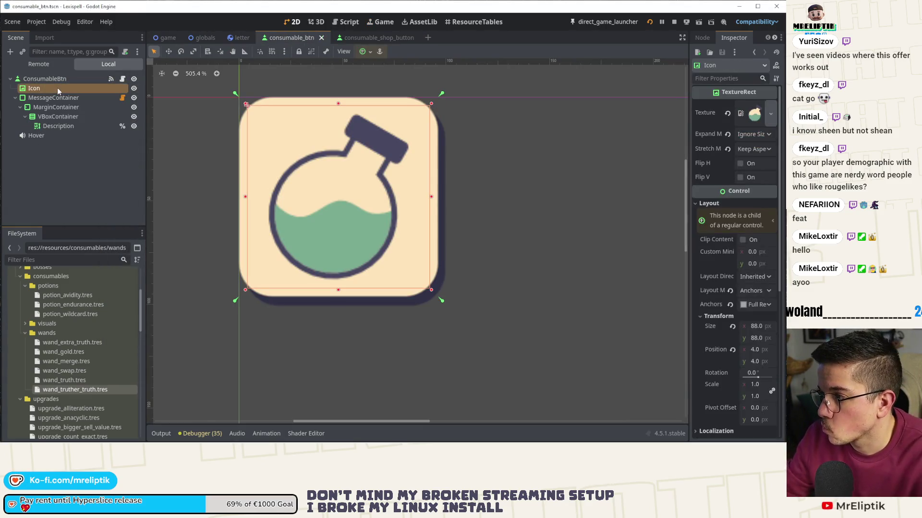
Step: Review the wand and potion .tres resources, then show the consumable button's script
{"action": "double_click", "coordinate": [67, 335]}
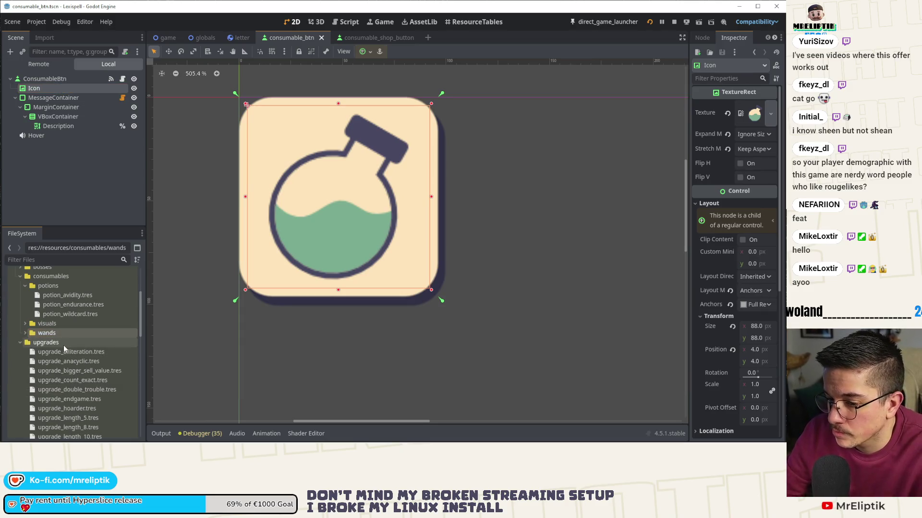
{"action": "double_click", "coordinate": [66, 334]}
{"action": "left_click", "coordinate": [63, 343]}
{"action": "left_click", "coordinate": [60, 354]}
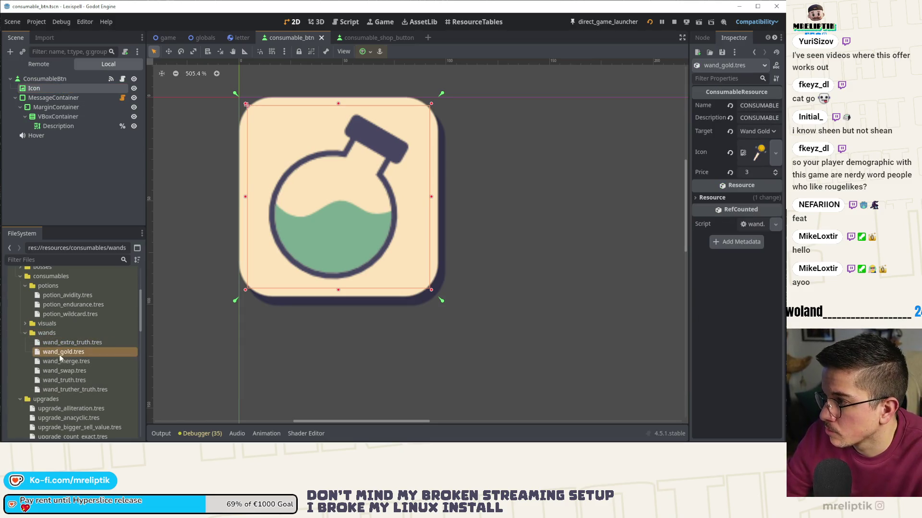
{"action": "left_click", "coordinate": [62, 371]}
{"action": "left_click", "coordinate": [65, 380]}
{"action": "left_click", "coordinate": [67, 389]}
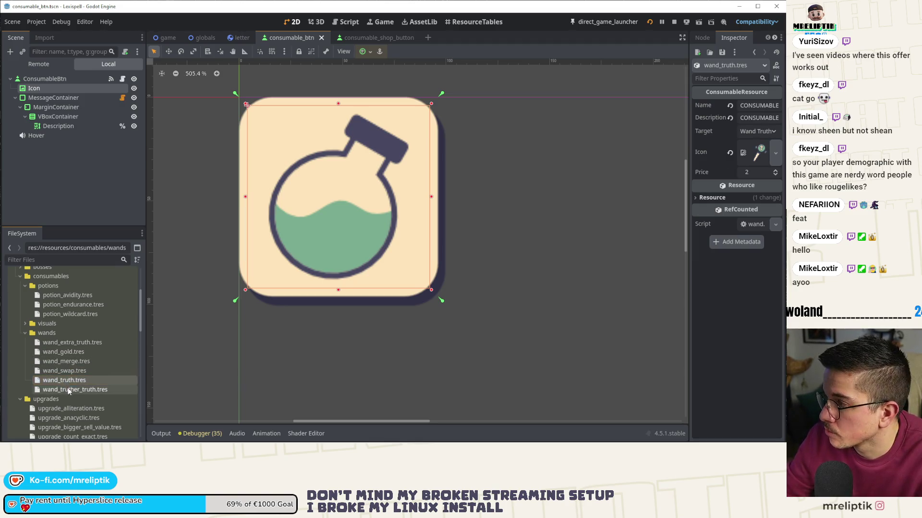
{"action": "left_click", "coordinate": [68, 304]}
{"action": "left_click", "coordinate": [66, 313]}
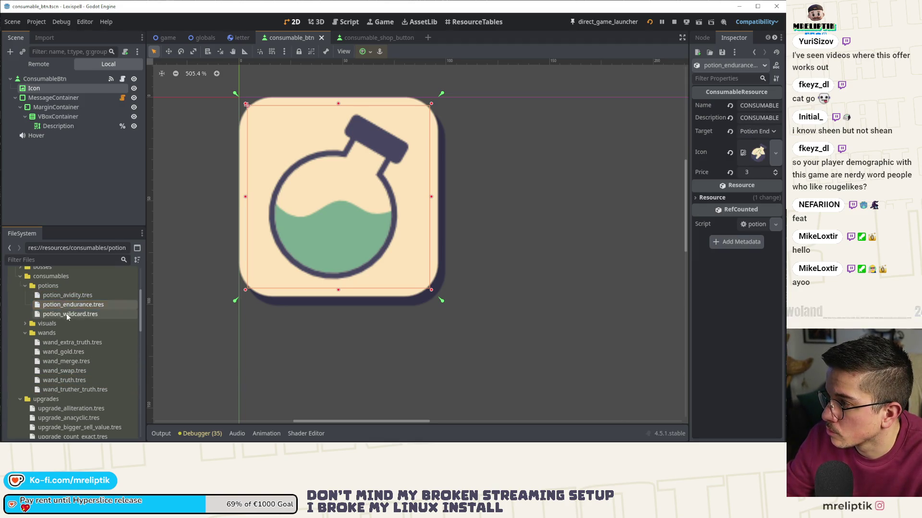
{"action": "left_click", "coordinate": [122, 79]}
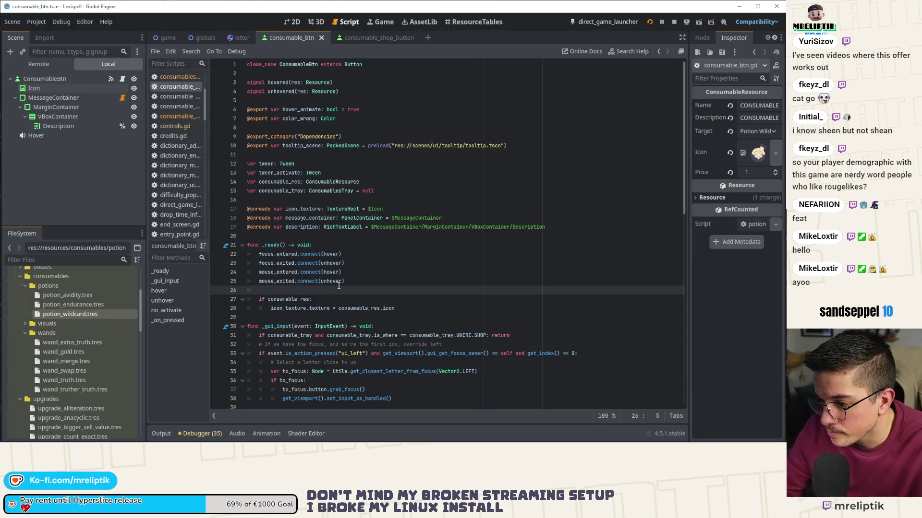
{"action": "scroll", "coordinate": [351, 278], "scroll_direction": "down", "scroll_amount": 5}
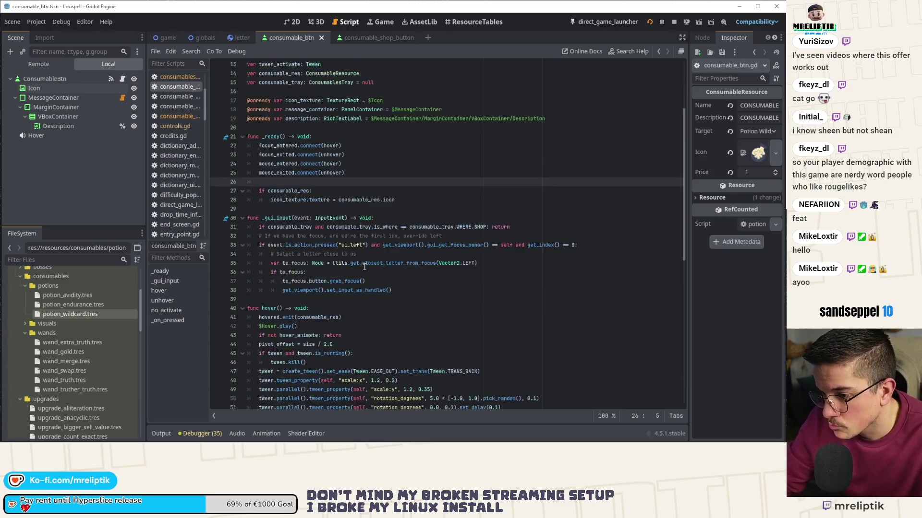
{"action": "scroll", "coordinate": [364, 267], "scroll_direction": "down", "scroll_amount": 11}
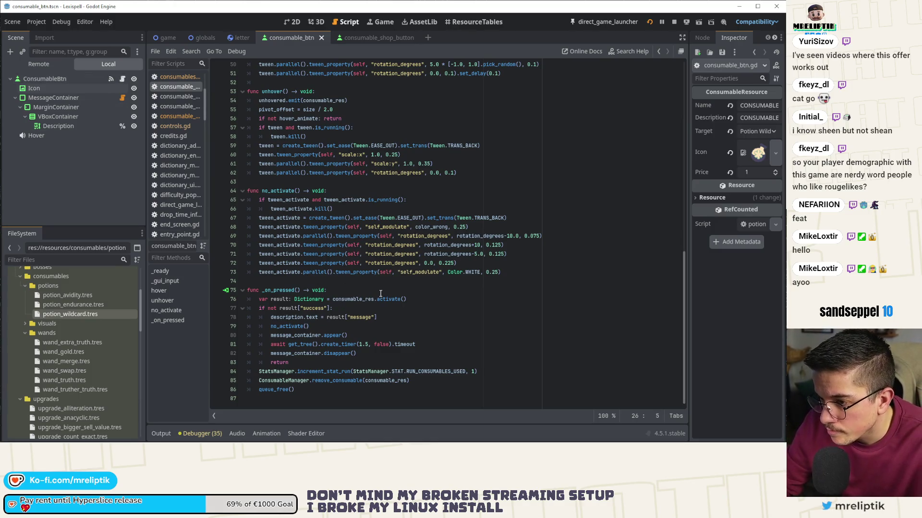
{"action": "scroll", "coordinate": [378, 294], "scroll_direction": "up", "scroll_amount": 9}
{"action": "scroll", "coordinate": [383, 292], "scroll_direction": "up", "scroll_amount": 6}
{"action": "double_click", "coordinate": [307, 273]}
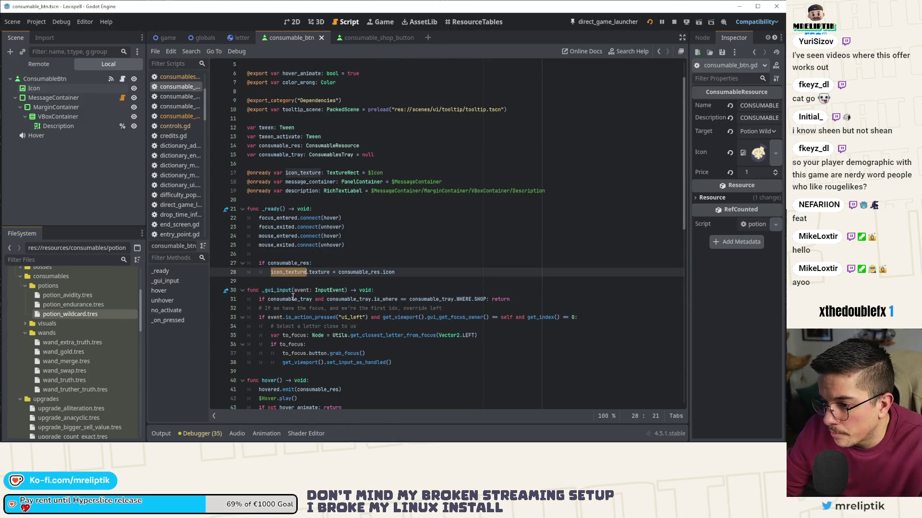
{"action": "double_click", "coordinate": [310, 182]}
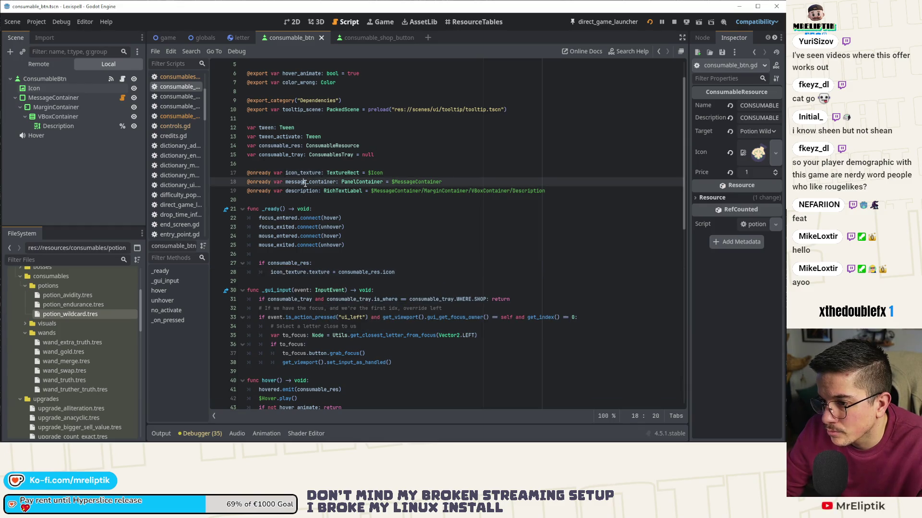
{"action": "scroll", "coordinate": [372, 256], "scroll_direction": "down", "scroll_amount": 1}
{"action": "scroll", "coordinate": [372, 255], "scroll_direction": "down", "scroll_amount": 14}
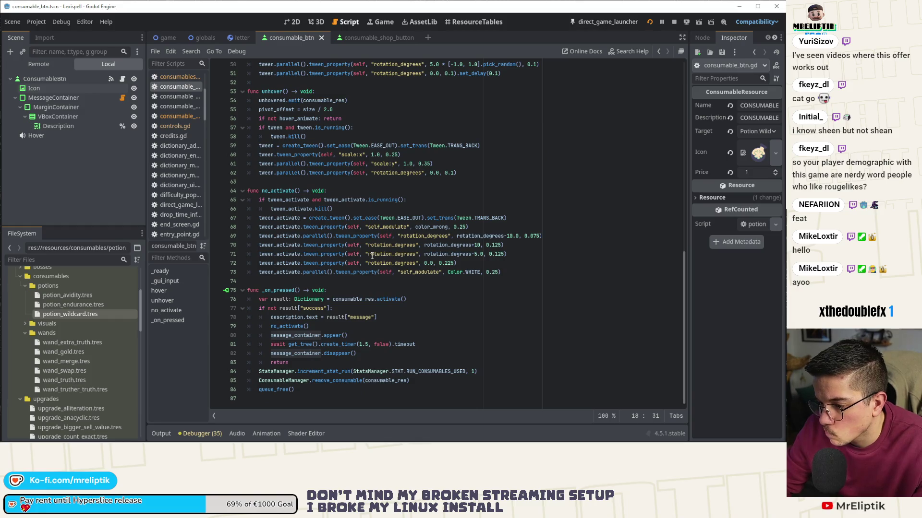
{"action": "scroll", "coordinate": [372, 256], "scroll_direction": "up", "scroll_amount": 3}
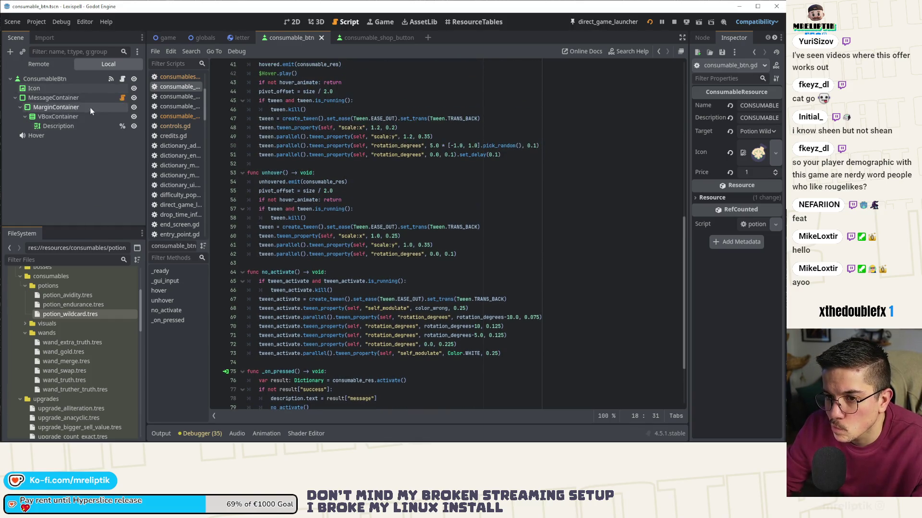
{"action": "left_click", "coordinate": [294, 22]}
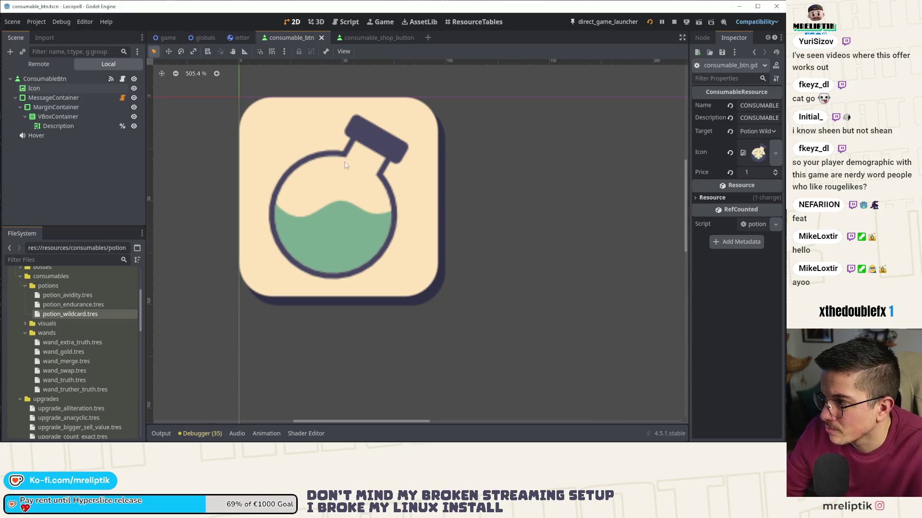
{"action": "left_click", "coordinate": [122, 80]}
Step: Wrap consumable_res.name on line 31 of consumable_shop_button.gd in tr() and save
{"action": "left_click", "coordinate": [364, 42]}
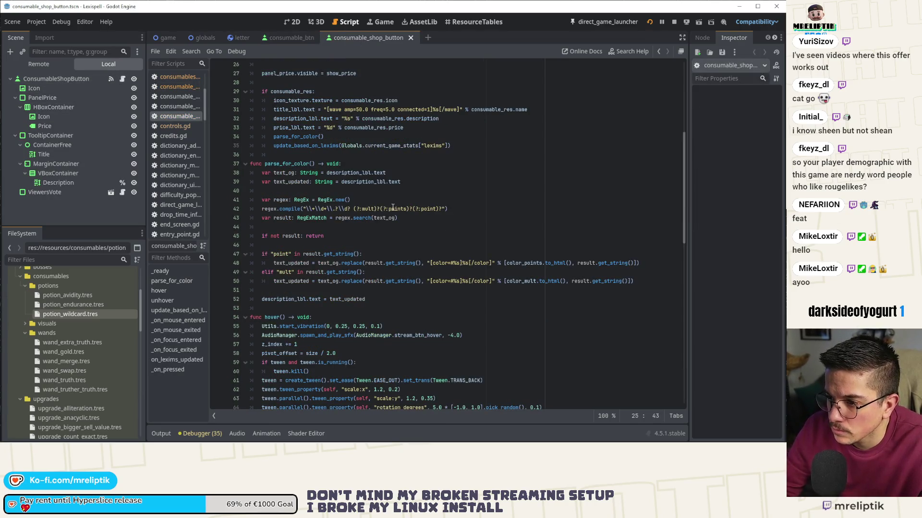
{"action": "scroll", "coordinate": [393, 205], "scroll_direction": "up", "scroll_amount": 7}
{"action": "double_click", "coordinate": [286, 300]}
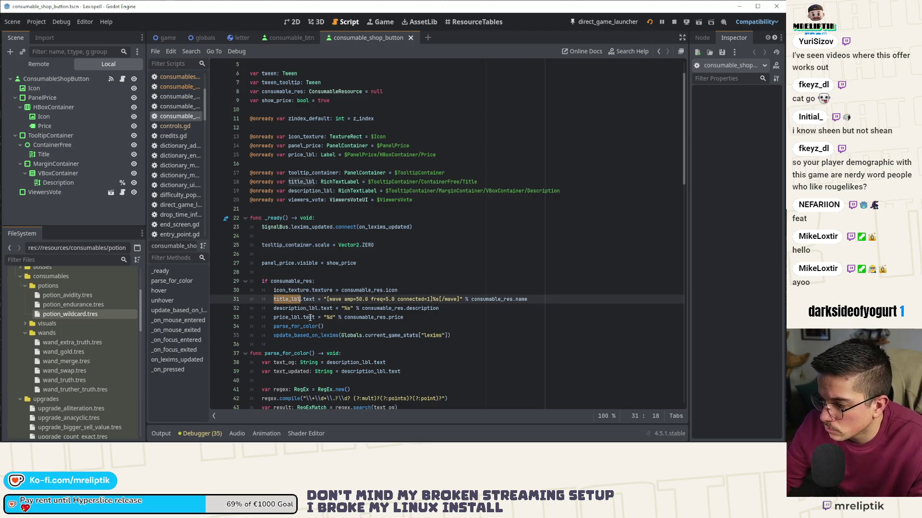
{"action": "left_click", "coordinate": [474, 299]}
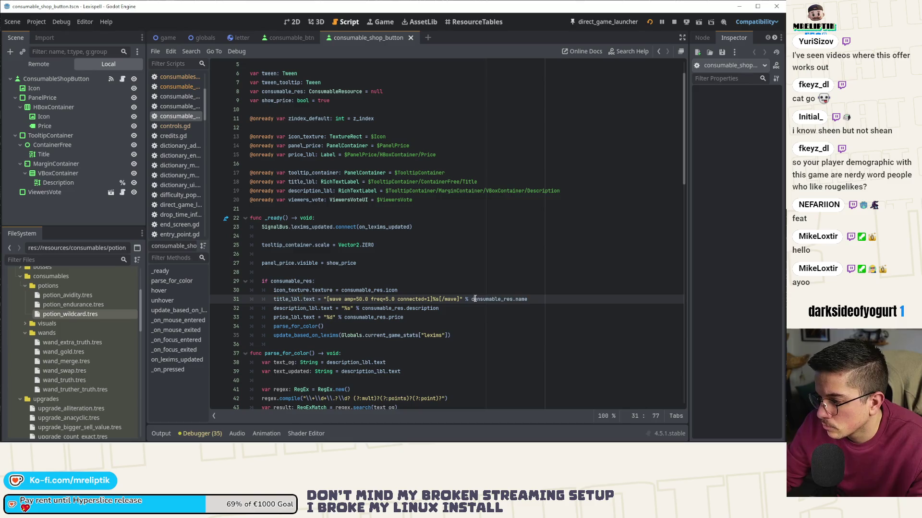
{"action": "type", "text": "tr("}
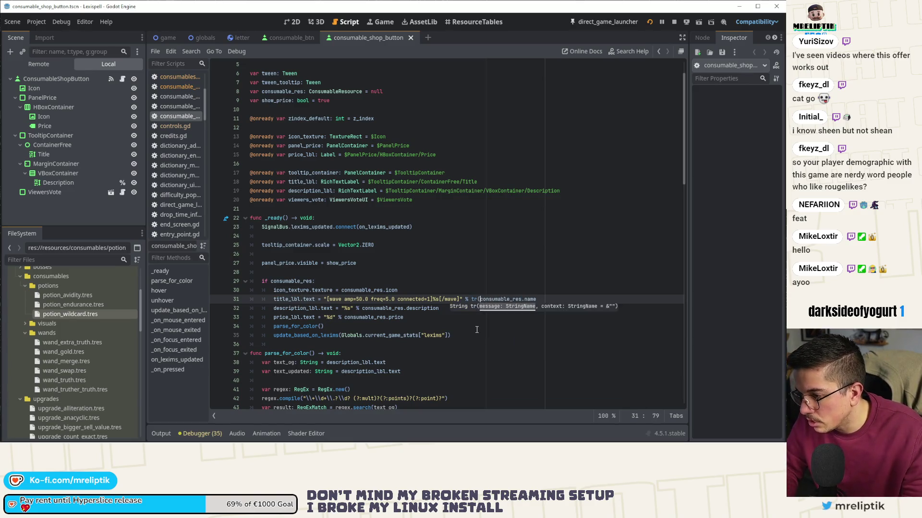
{"action": "key", "text": "End"}
{"action": "type", "text": ")"}
{"action": "key", "text": "ctrl+s"}
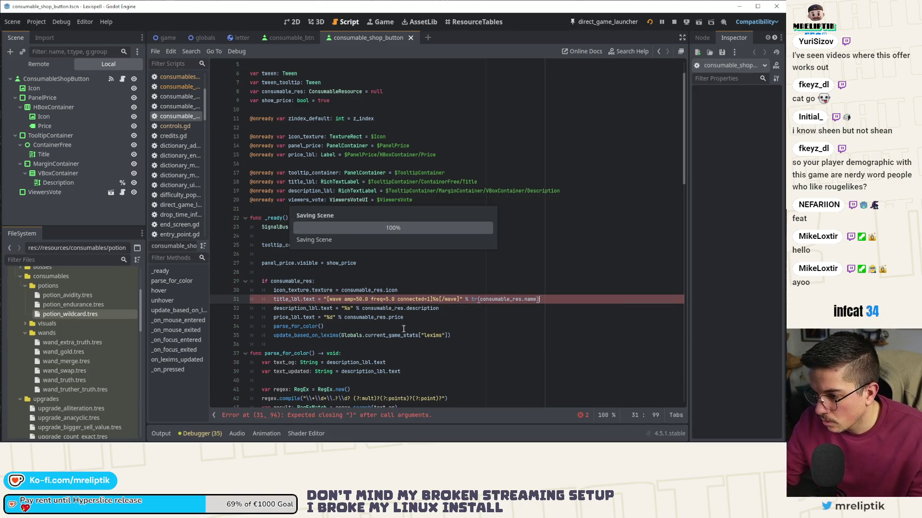
Step: Wrap consumable_res.description on line 32 in tr() and save
{"action": "left_click", "coordinate": [362, 308]}
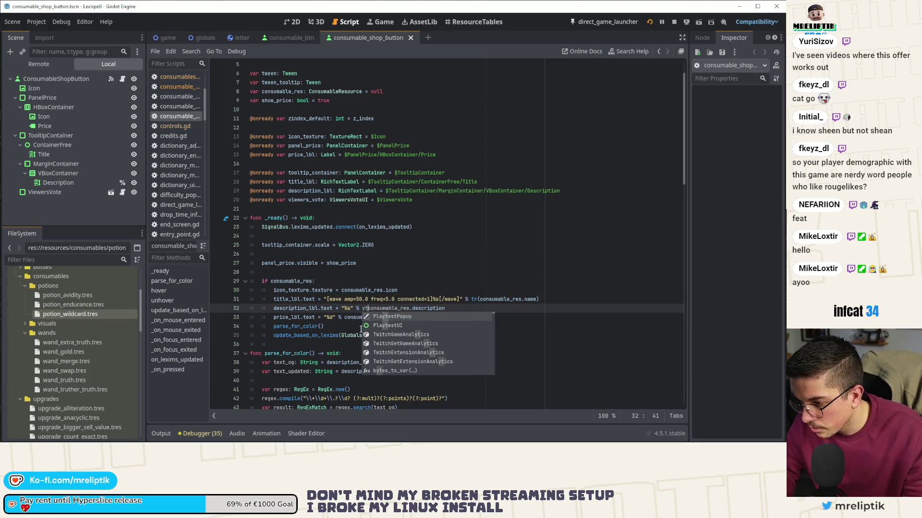
{"action": "type", "text": "tr("}
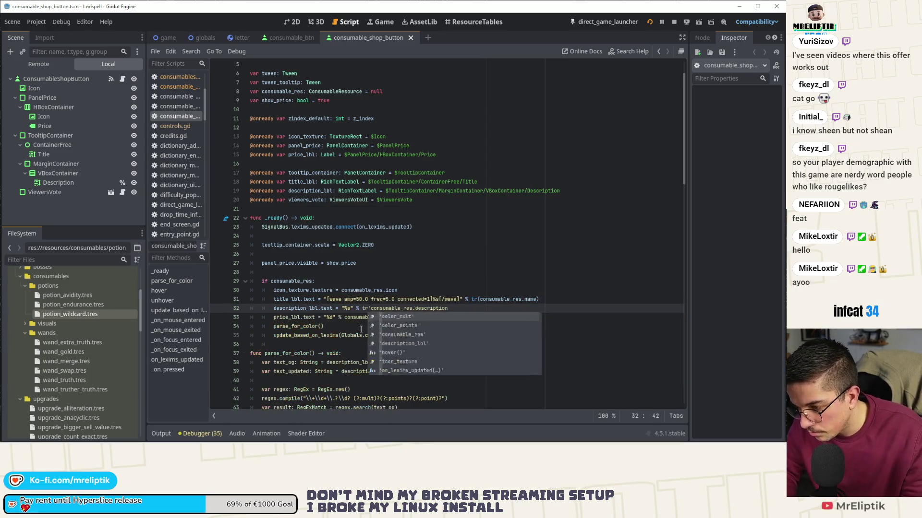
{"action": "key", "text": "End"}
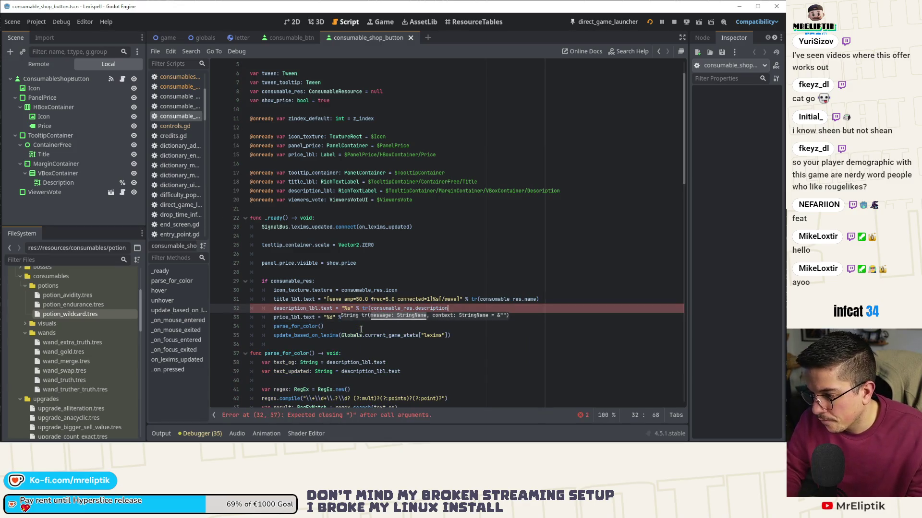
{"action": "type", "text": ")"}
{"action": "key", "text": "ctrl+s"}
Step: Search the script for title_lbl, then return to the consumable_btn scene
{"action": "double_click", "coordinate": [282, 299]}
{"action": "key", "text": "ctrl+f"}
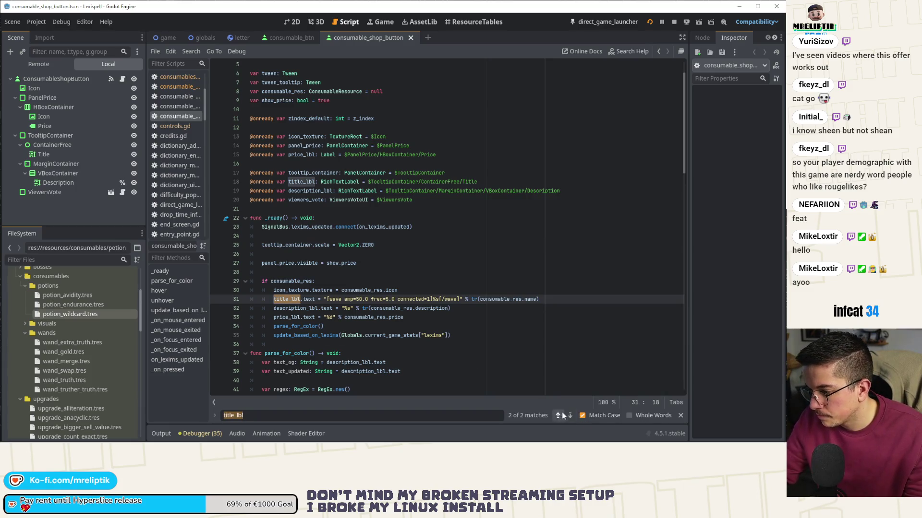
{"action": "left_click", "coordinate": [559, 415]}
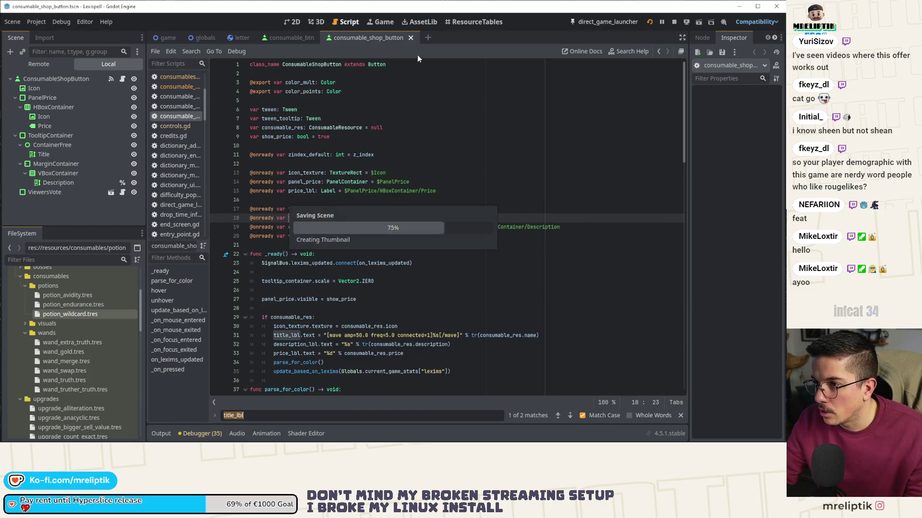
{"action": "left_click", "coordinate": [288, 37]}
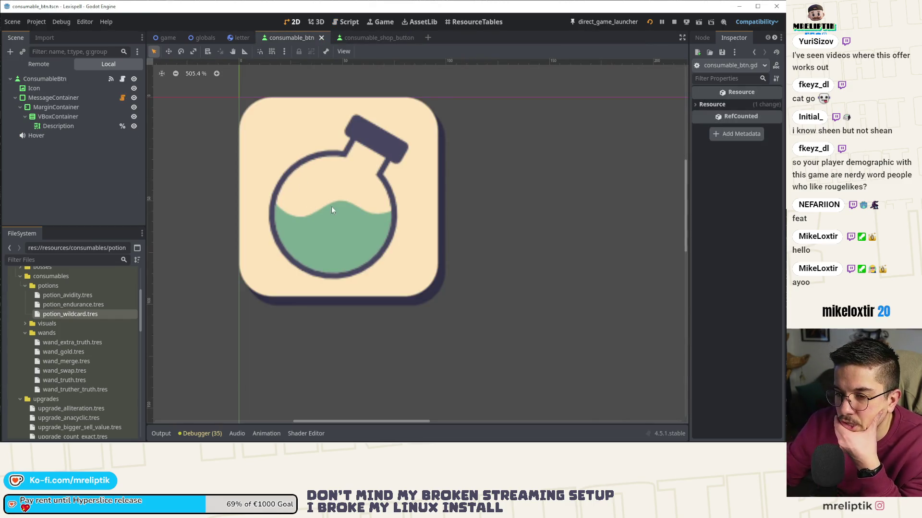
Step: Quick-open the consumables_tray.tscn scene
{"action": "left_click", "coordinate": [122, 79]}
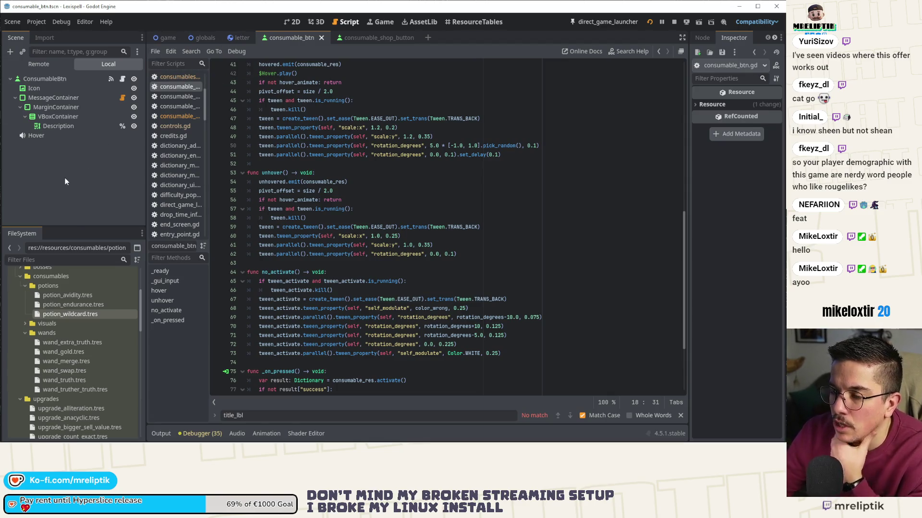
{"action": "key", "text": "ctrl+shift+o"}
{"action": "type", "text": "s"}
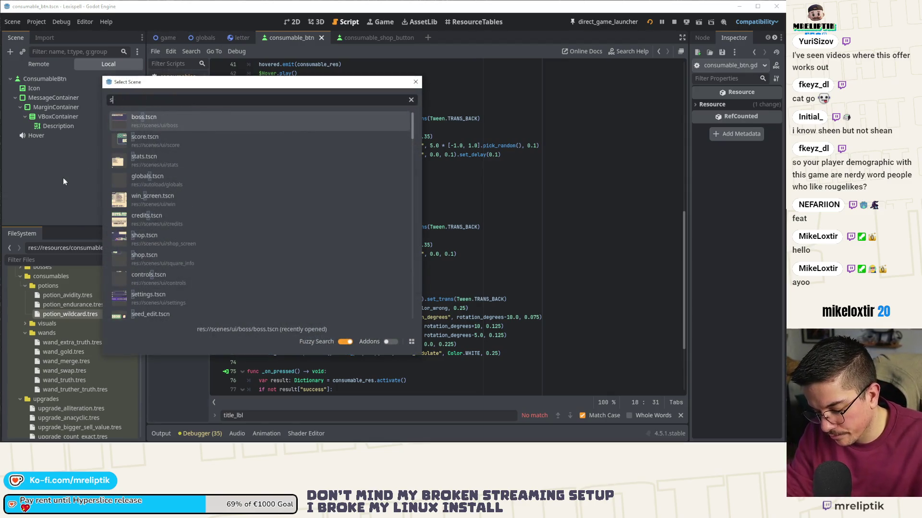
{"action": "type", "text": "hop"}
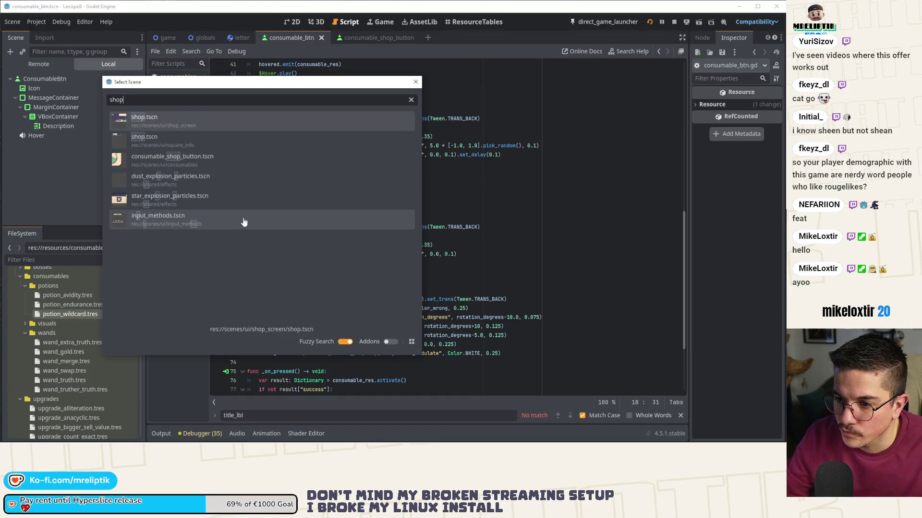
{"action": "key", "text": "BackSpace"}
{"action": "key", "text": "BackSpace"}
{"action": "key", "text": "BackSpace"}
{"action": "type", "text": "consuma"}
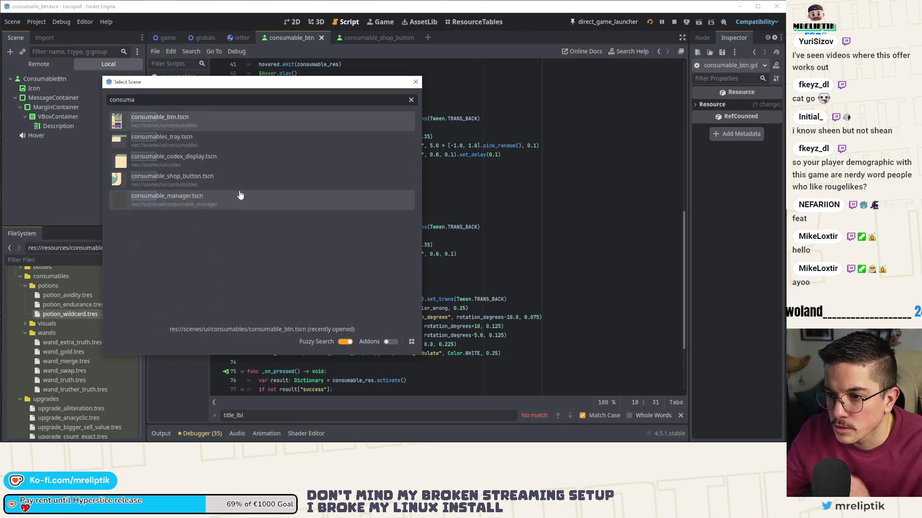
{"action": "double_click", "coordinate": [221, 149]}
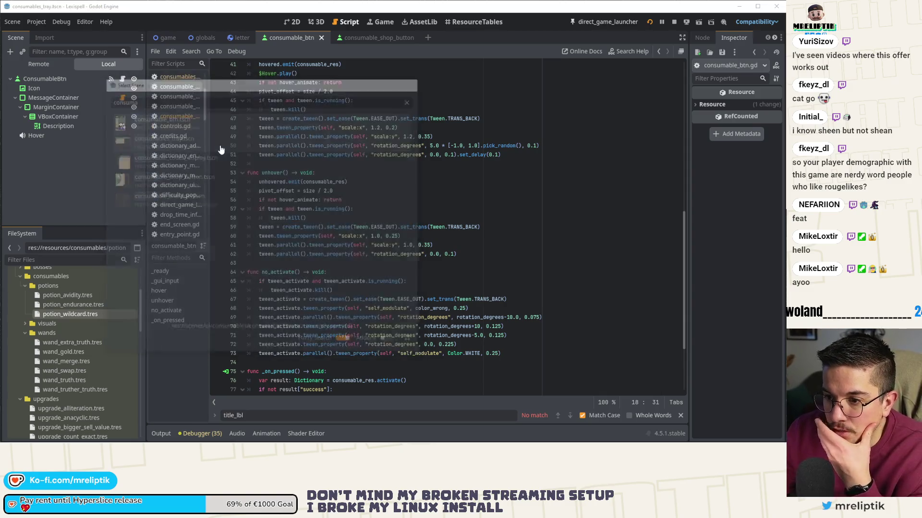
Step: Change lines 82–83 of the tray script to tr(res.name) and tr(res.description)
{"action": "left_click", "coordinate": [412, 298]}
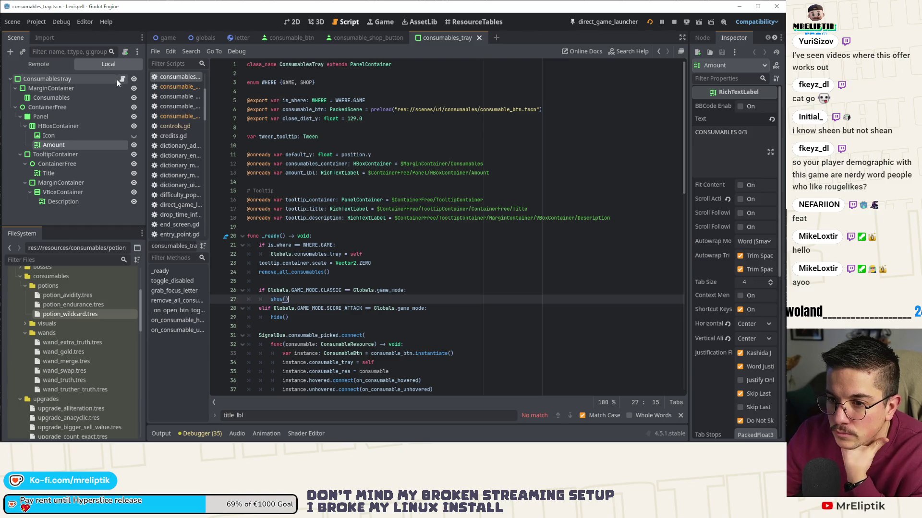
{"action": "scroll", "coordinate": [357, 174], "scroll_direction": "down", "scroll_amount": 10}
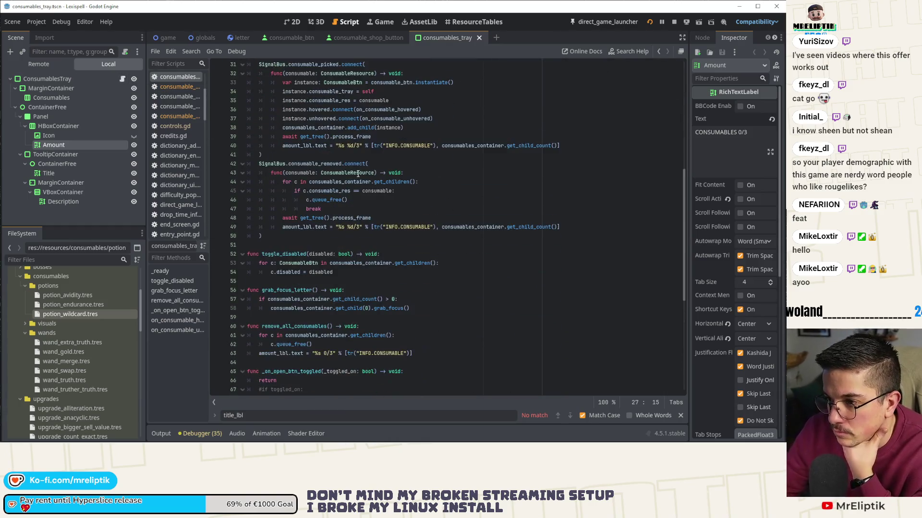
{"action": "double_click", "coordinate": [299, 146]}
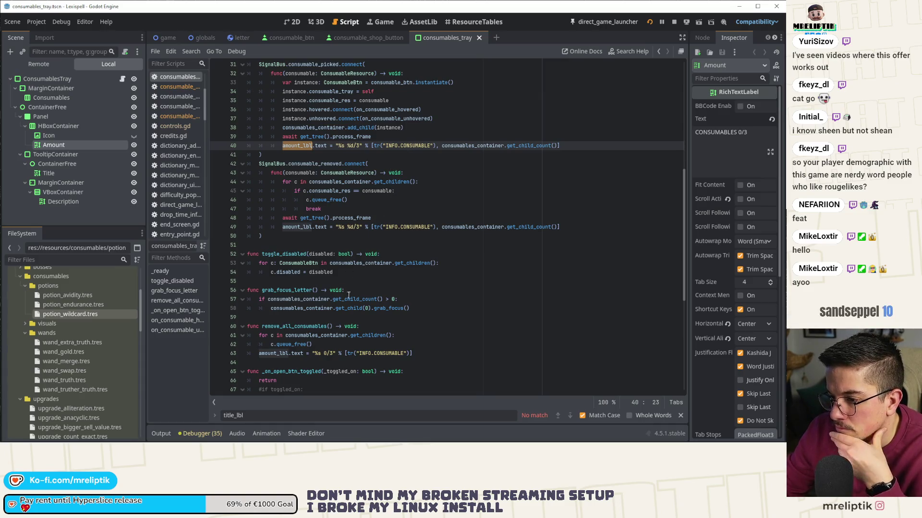
{"action": "scroll", "coordinate": [345, 294], "scroll_direction": "down", "scroll_amount": 8}
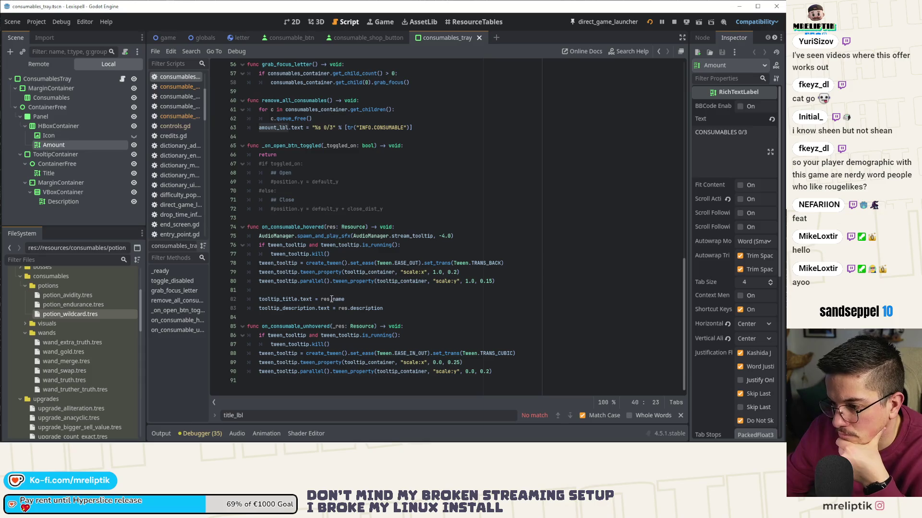
{"action": "left_click", "coordinate": [321, 299]}
{"action": "type", "text": "t"}
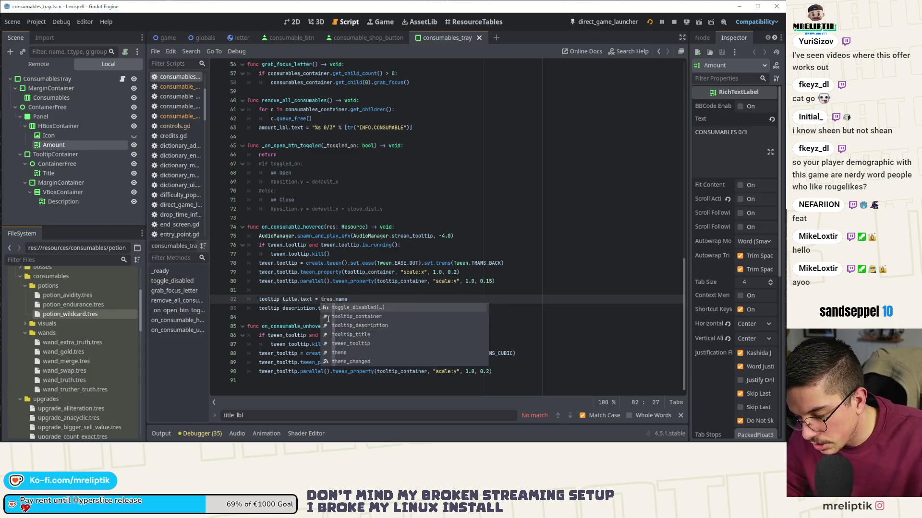
{"action": "type", "text": "r("}
{"action": "key", "text": "End"}
{"action": "type", "text": ")"}
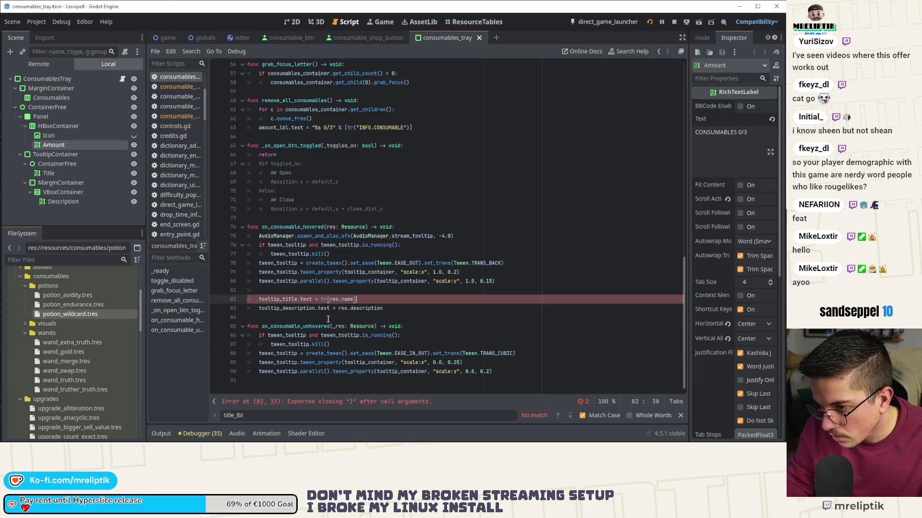
{"action": "key", "text": "Down"}
{"action": "type", "text": "tr("}
{"action": "key", "text": "End"}
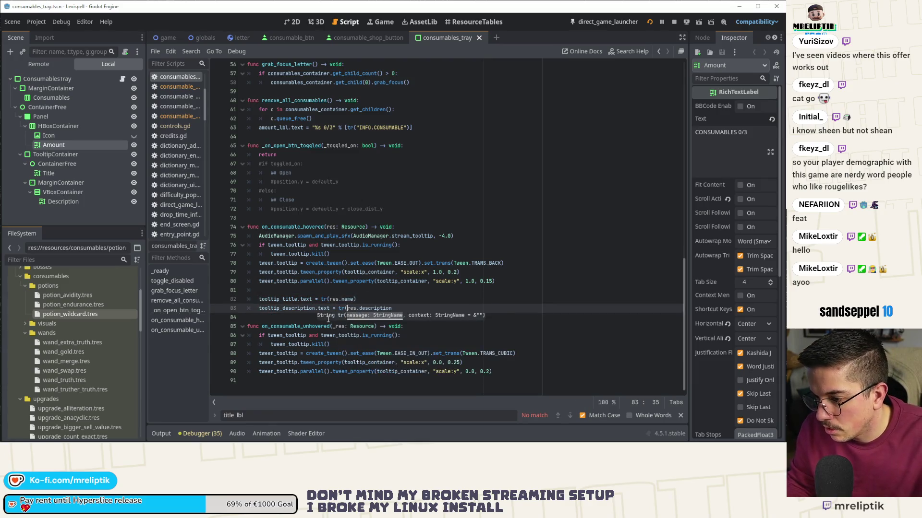
{"action": "type", "text": ")"}
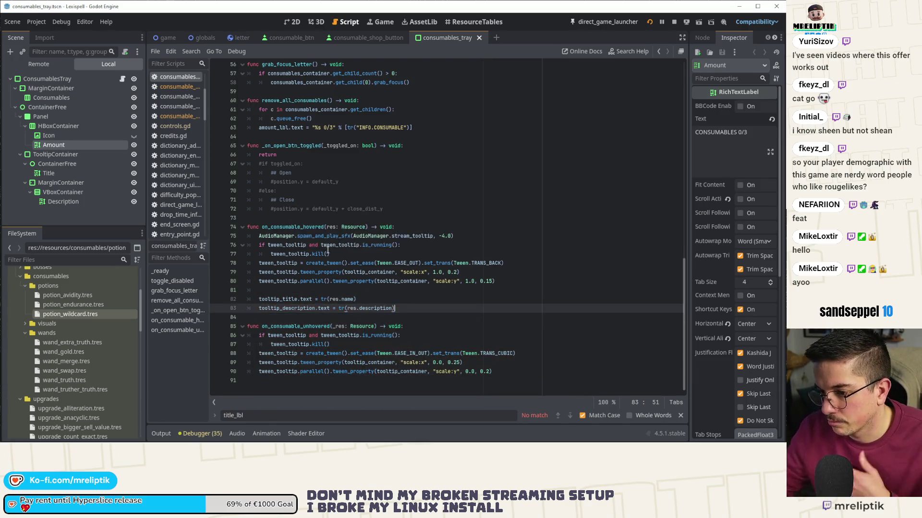
{"action": "left_click", "coordinate": [384, 21]}
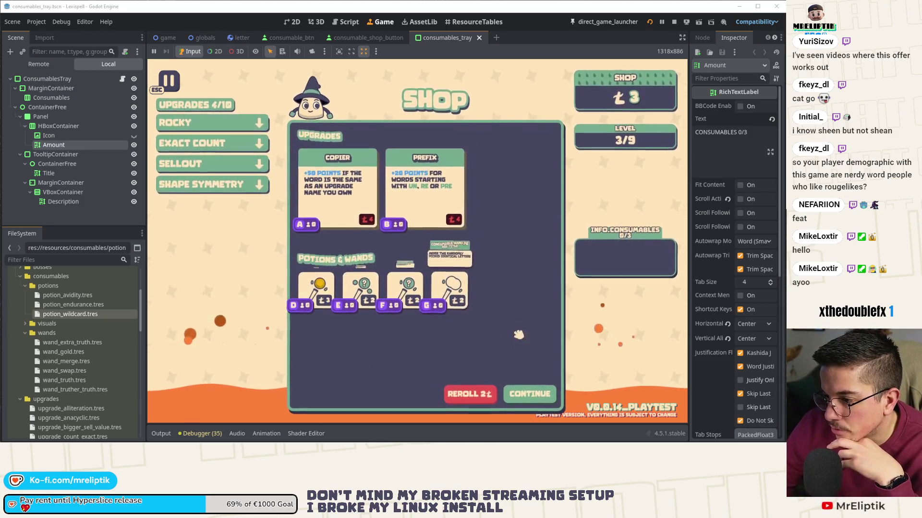
Step: Continue out of the shop and drop the first letters into the level 4 jar
{"action": "left_click", "coordinate": [530, 392]}
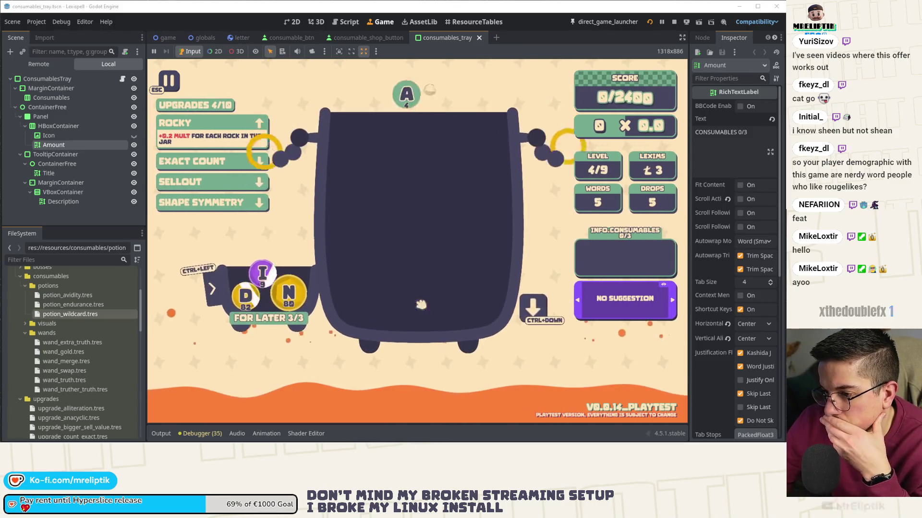
{"action": "left_click", "coordinate": [530, 310]}
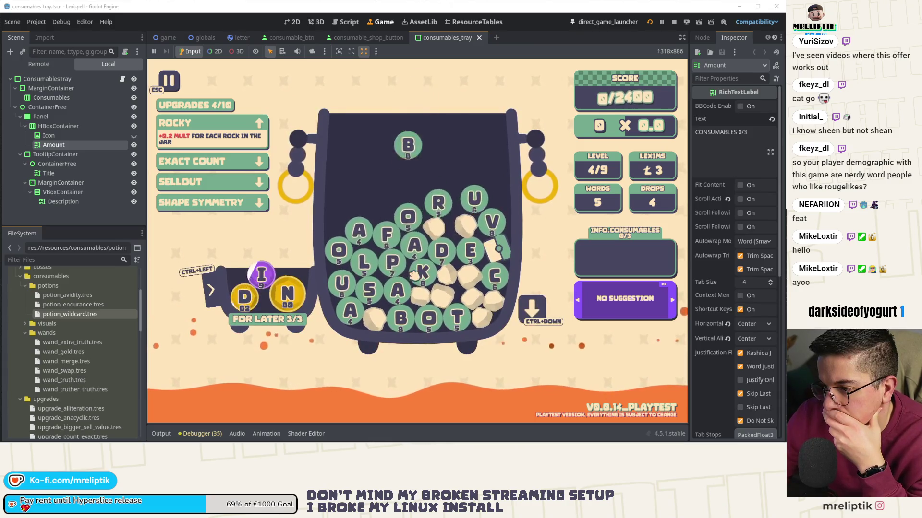
Step: Submit PALACES, drop more letters, then build and discard the word BOTU£I
{"action": "type", "text": "pala"}
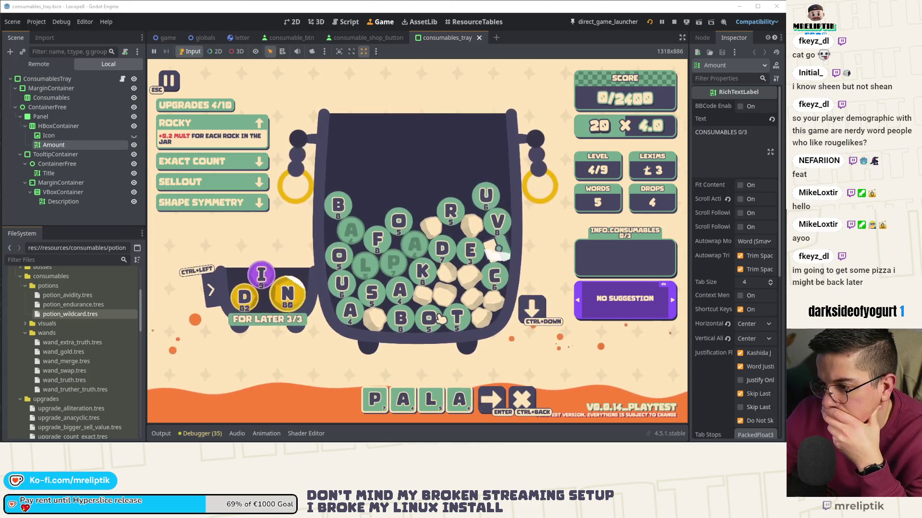
{"action": "type", "text": "ce"}
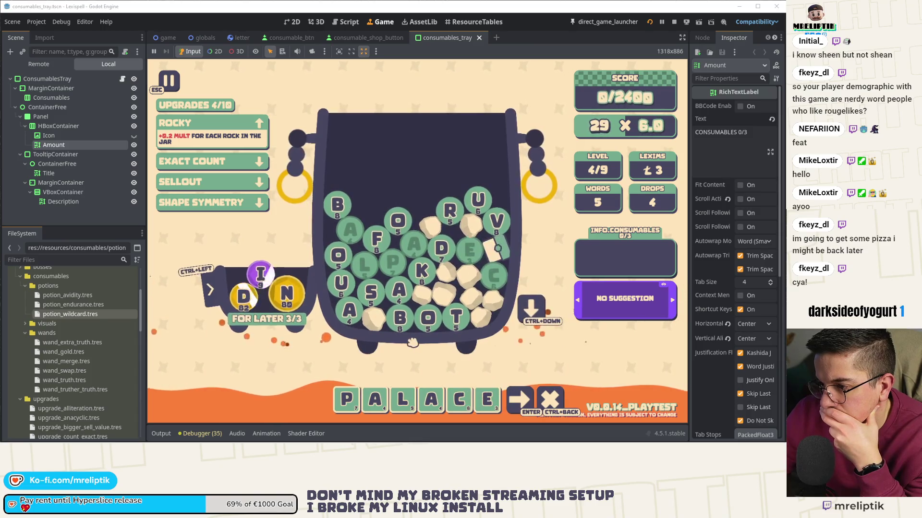
{"action": "type", "text": "s"}
{"action": "key", "text": "Return"}
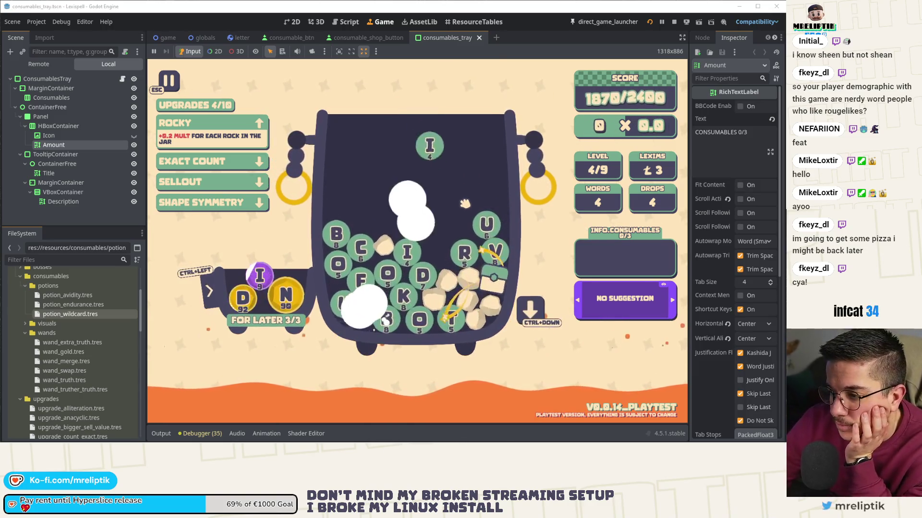
{"action": "left_click", "coordinate": [529, 309]}
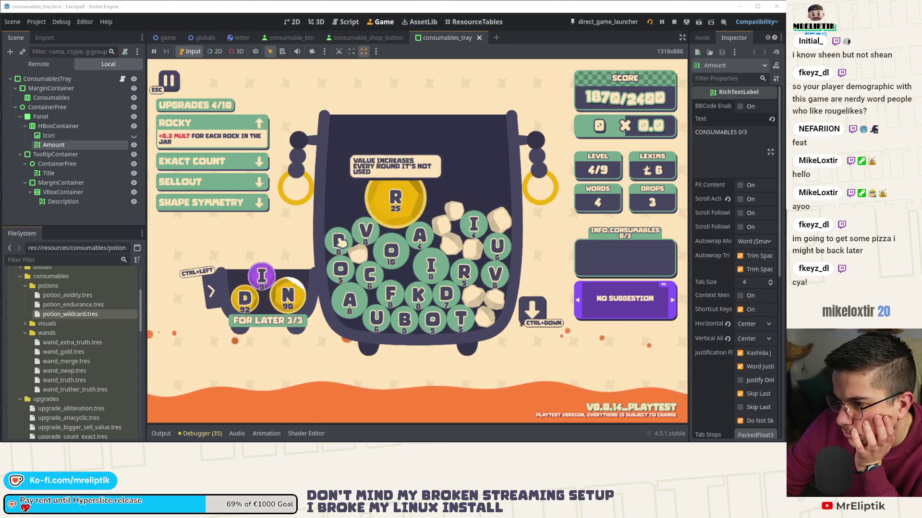
{"action": "key", "text": "b"}
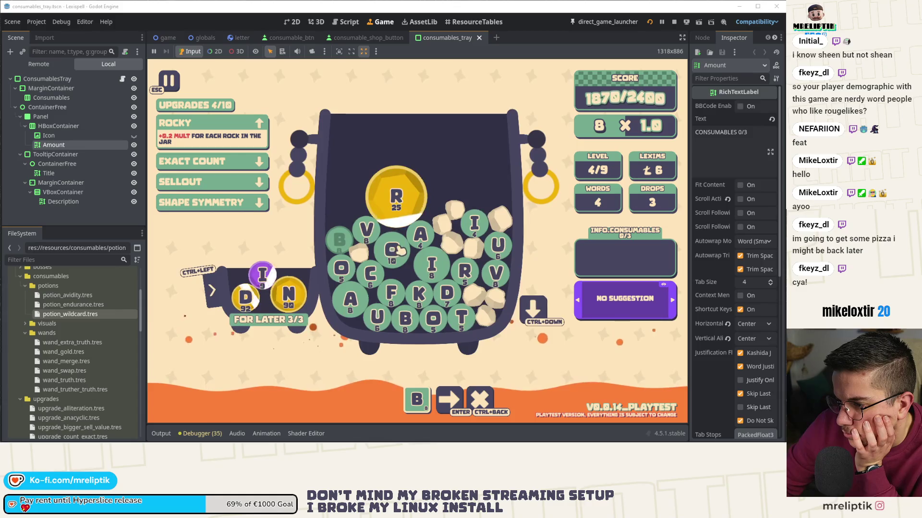
{"action": "left_click", "coordinate": [386, 252]}
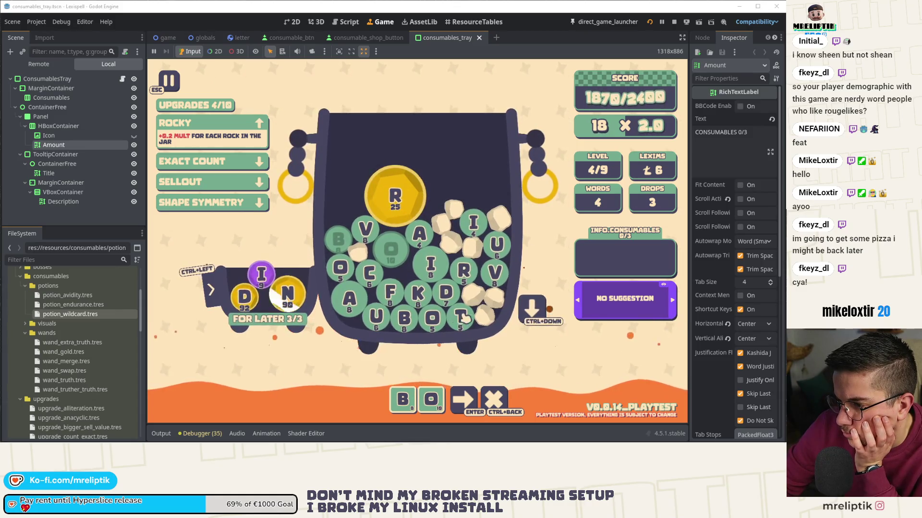
{"action": "left_click", "coordinate": [539, 307]}
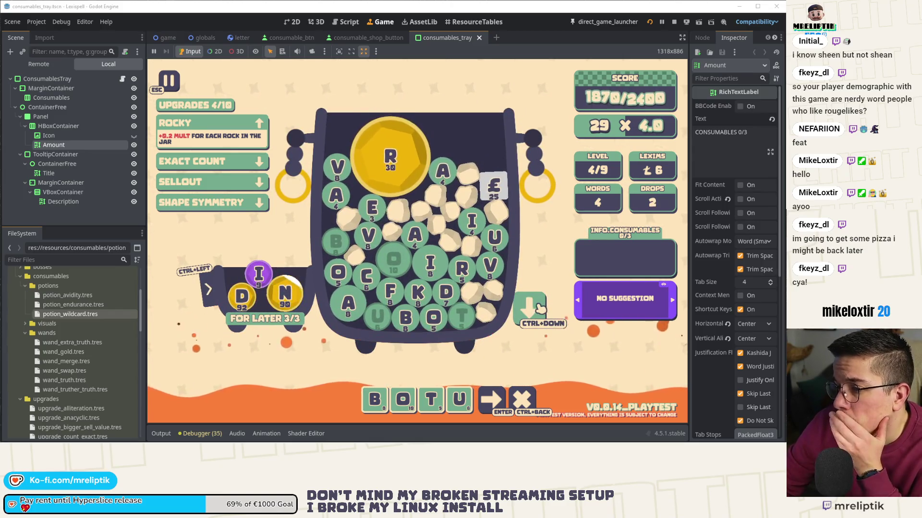
{"action": "left_click", "coordinate": [482, 227]}
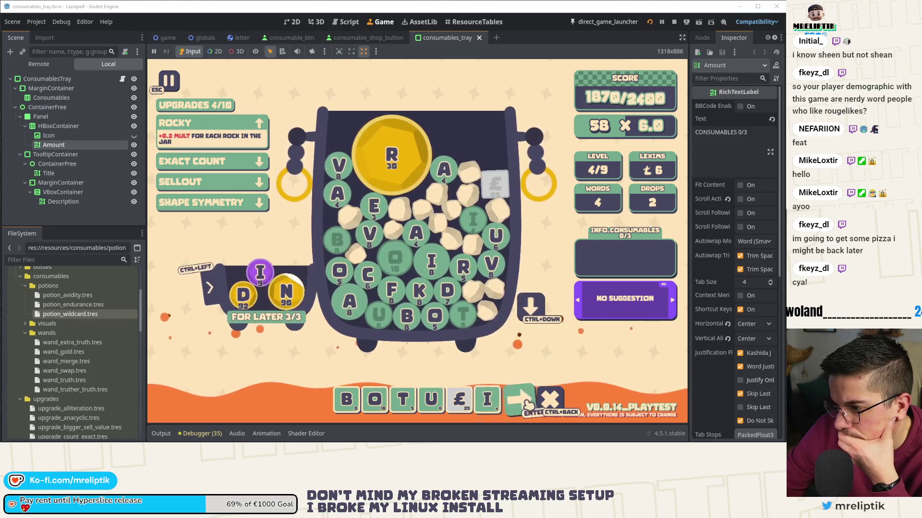
{"action": "left_click", "coordinate": [549, 400]}
Step: Spell and submit RAVIO£I, then continue from the CLEAR results to the shop
{"action": "left_click", "coordinate": [463, 268]}
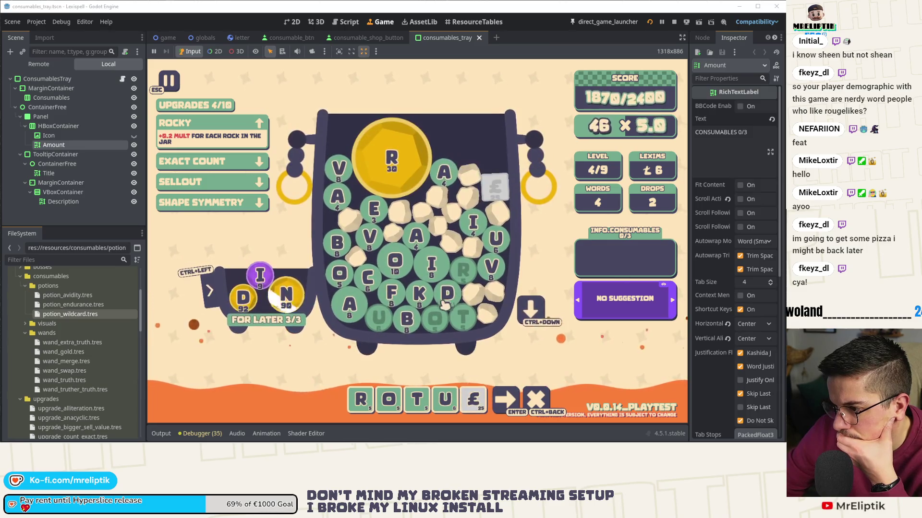
{"action": "left_click", "coordinate": [378, 210]}
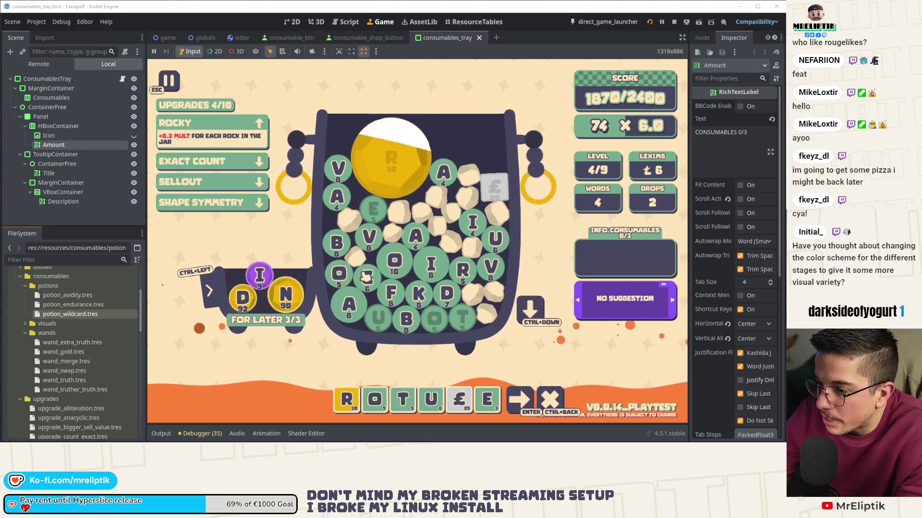
{"action": "key", "text": "ctrl+BackSpace"}
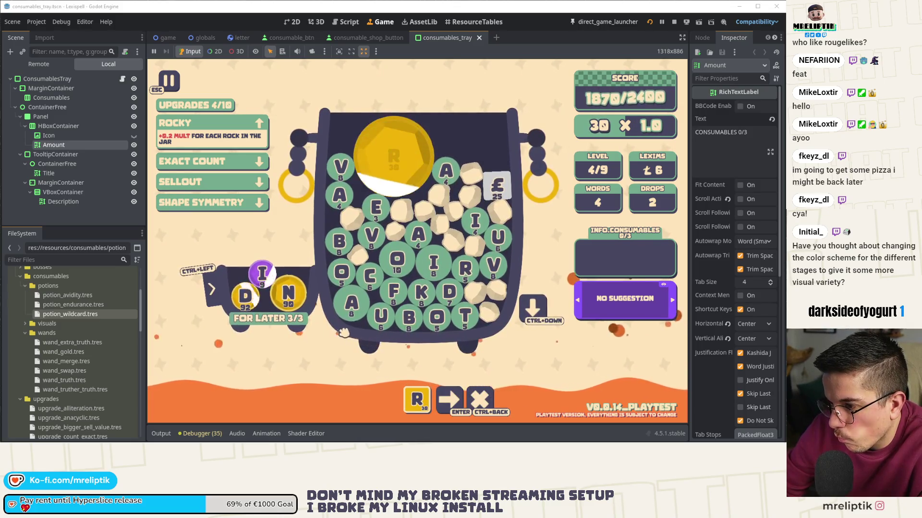
{"action": "key", "text": "a"}
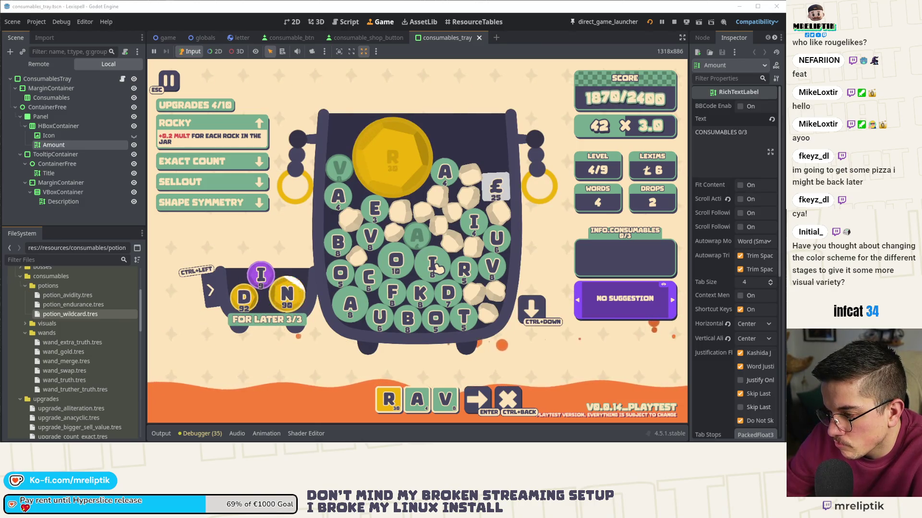
{"action": "key", "text": "i"}
{"action": "key", "text": "o"}
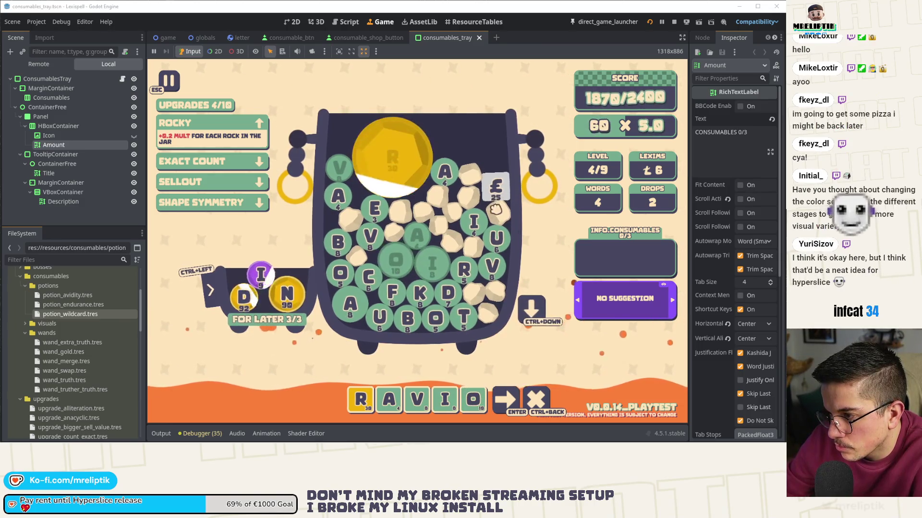
{"action": "left_click", "coordinate": [496, 211]}
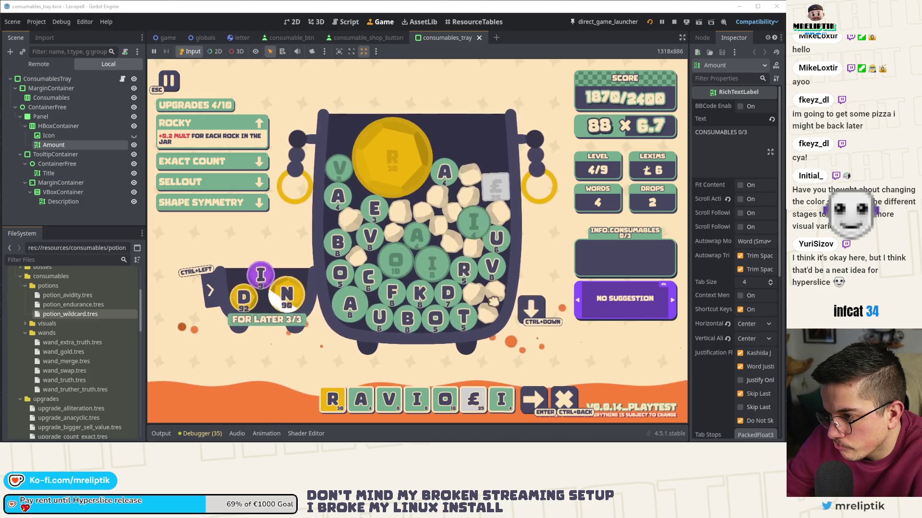
{"action": "left_click", "coordinate": [533, 399]}
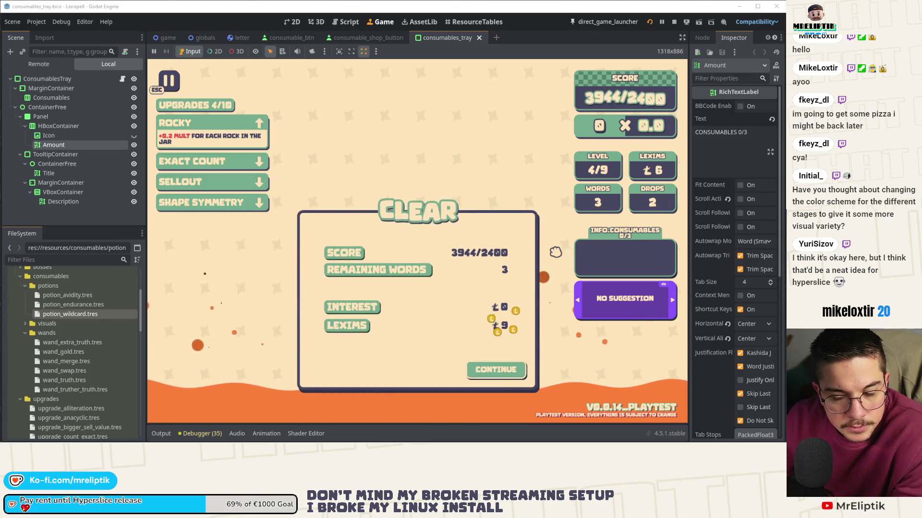
{"action": "left_click", "coordinate": [491, 378]}
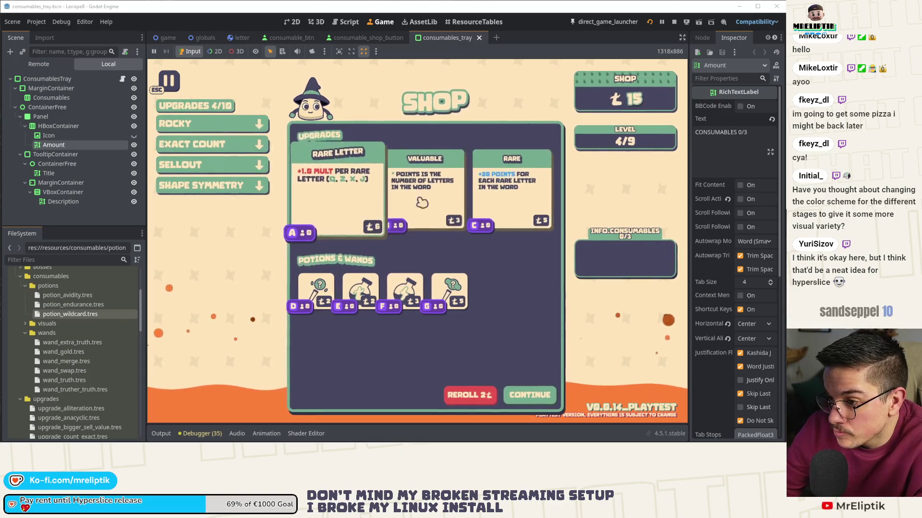
Step: Buy Rare Letter and Rare (upgrades 6/10), leave the shop, and pick level 5
{"action": "left_click", "coordinate": [374, 197]}
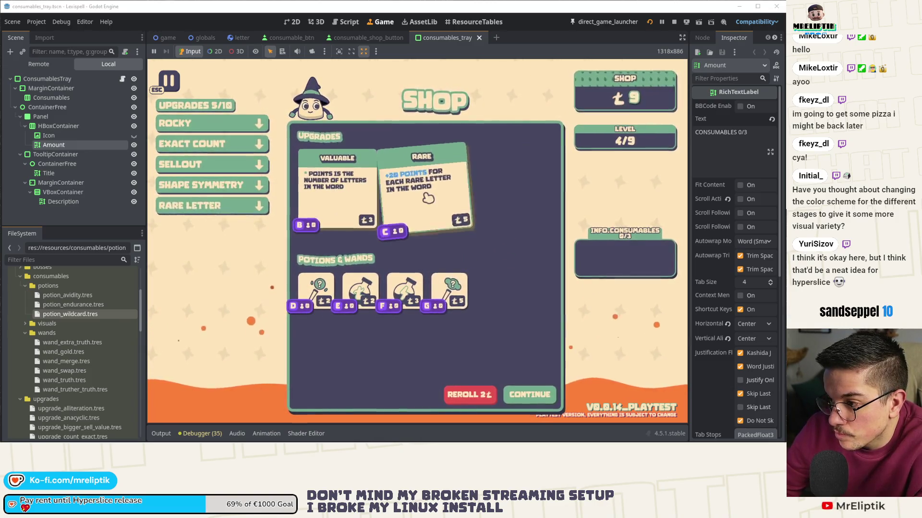
{"action": "left_click", "coordinate": [433, 202]}
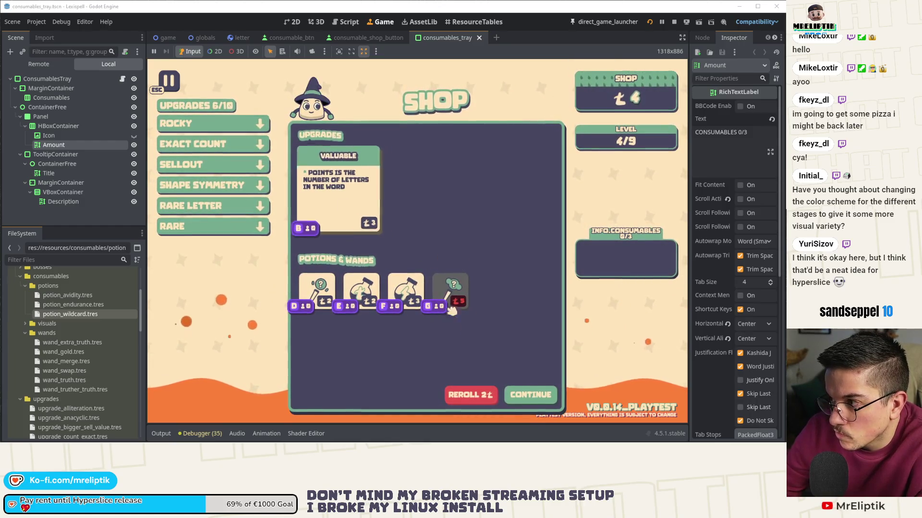
{"action": "left_click", "coordinate": [530, 395]}
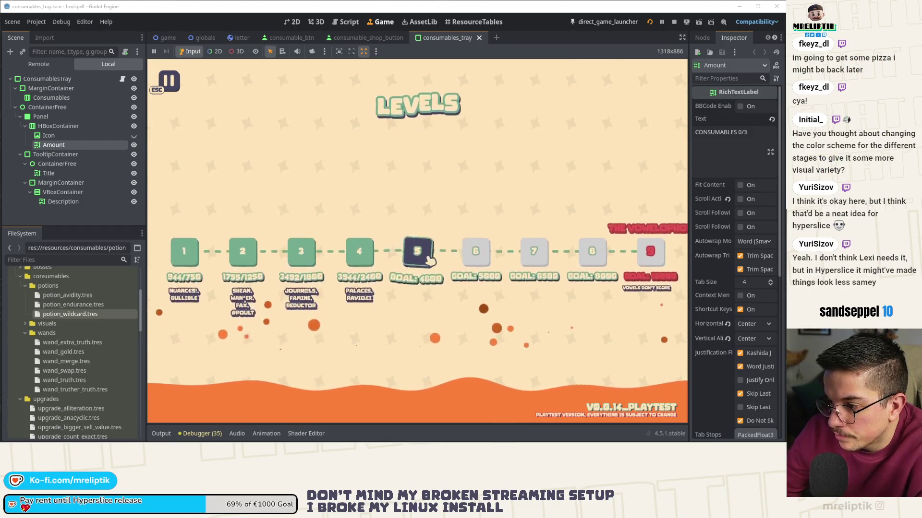
{"action": "left_click", "coordinate": [429, 261]}
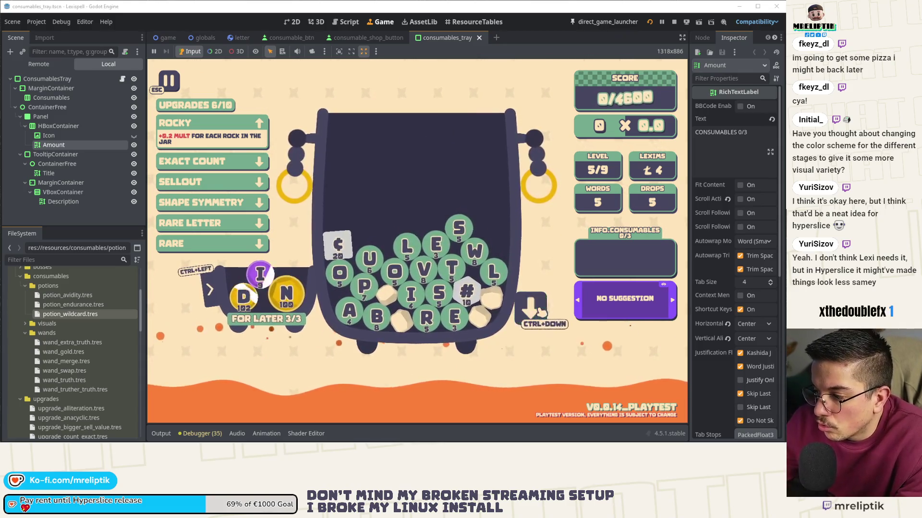
Step: Release another batch of letters and rocks into the level 5 jar, leaving 4 drops
{"action": "left_click", "coordinate": [528, 306]}
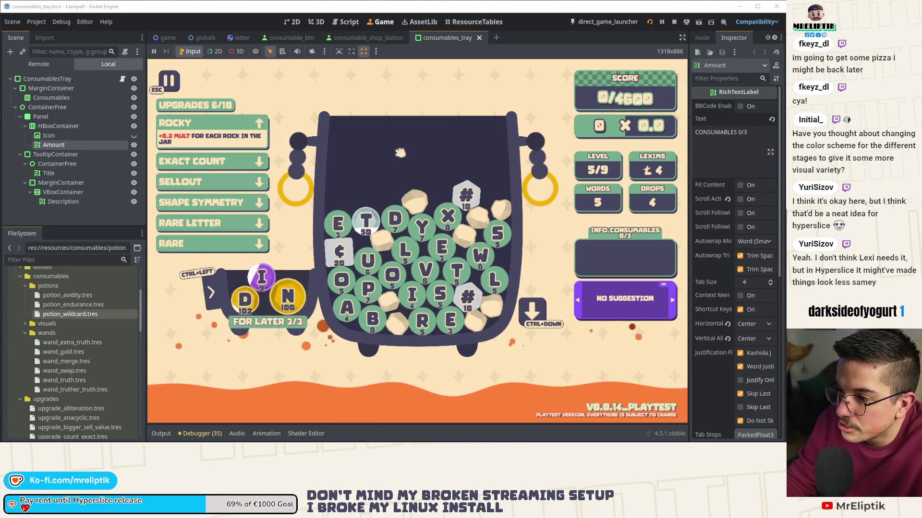
{"action": "mouse_move", "coordinate": [364, 192]}
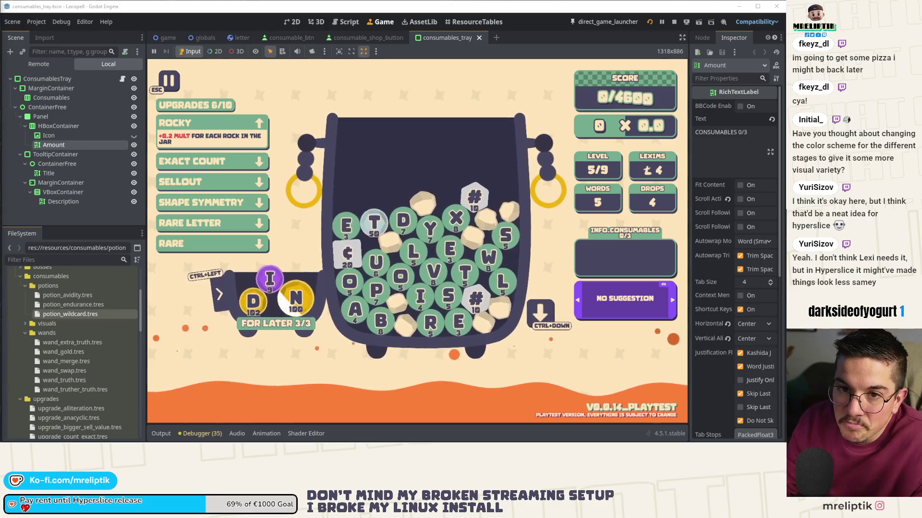
Step: Search Google for hyperslice and open its Steam store page
{"action": "type", "text": "hy"}
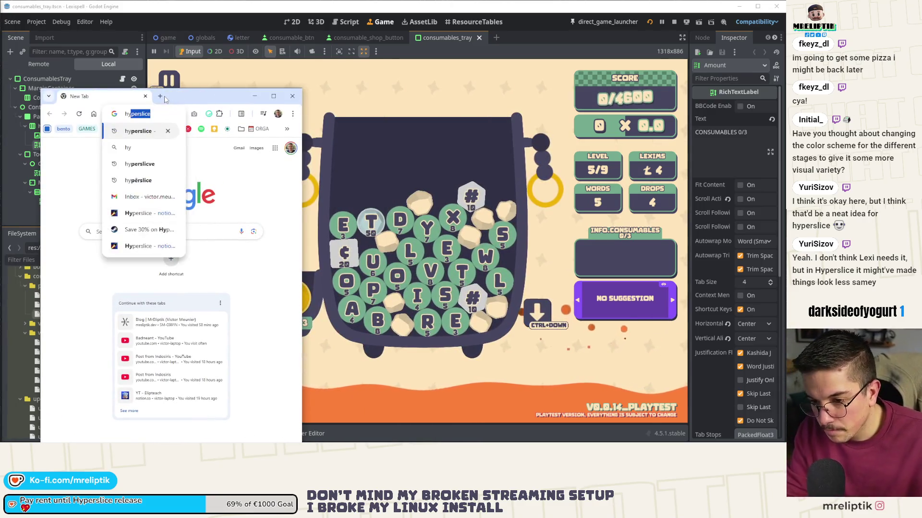
{"action": "type", "text": "perlsice"}
{"action": "key", "text": "Return"}
{"action": "double_click", "coordinate": [164, 99]}
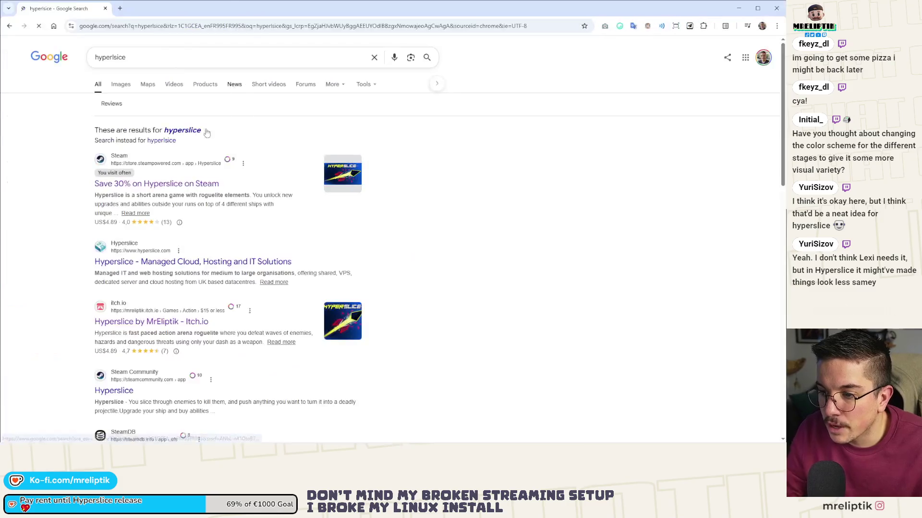
{"action": "left_click", "coordinate": [166, 183]}
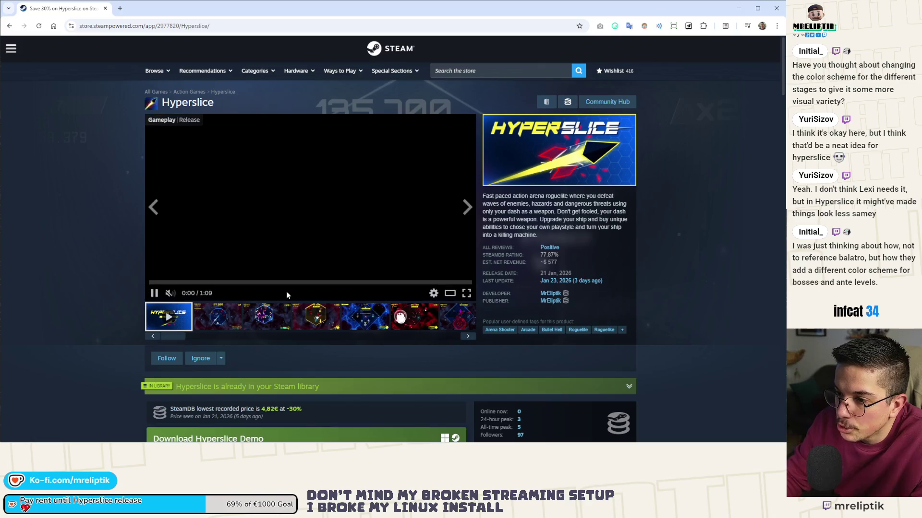
Step: Flip through the Hyperslice gameplay screenshots, then close the browser tab
{"action": "left_click", "coordinate": [232, 327]}
{"action": "left_click", "coordinate": [316, 317]}
{"action": "left_click", "coordinate": [365, 316]}
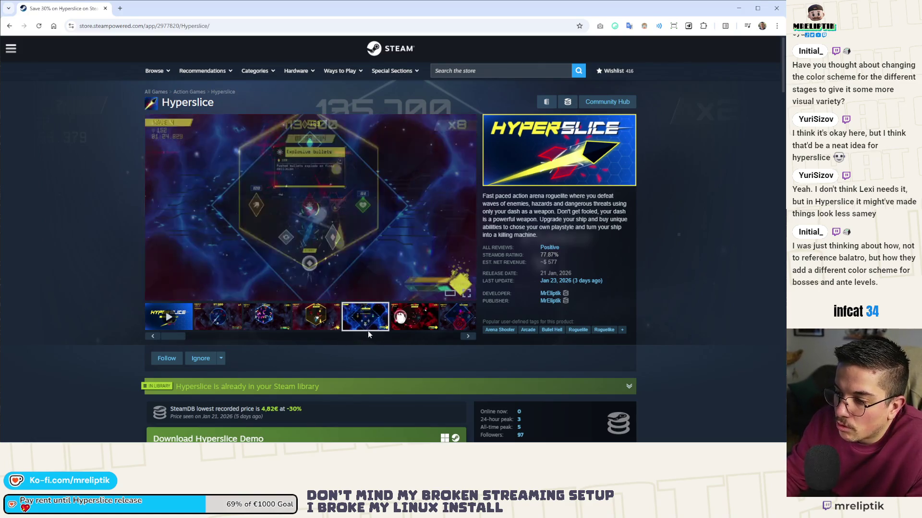
{"action": "left_click", "coordinate": [423, 314]}
{"action": "left_click", "coordinate": [459, 317]}
{"action": "left_click", "coordinate": [315, 317]}
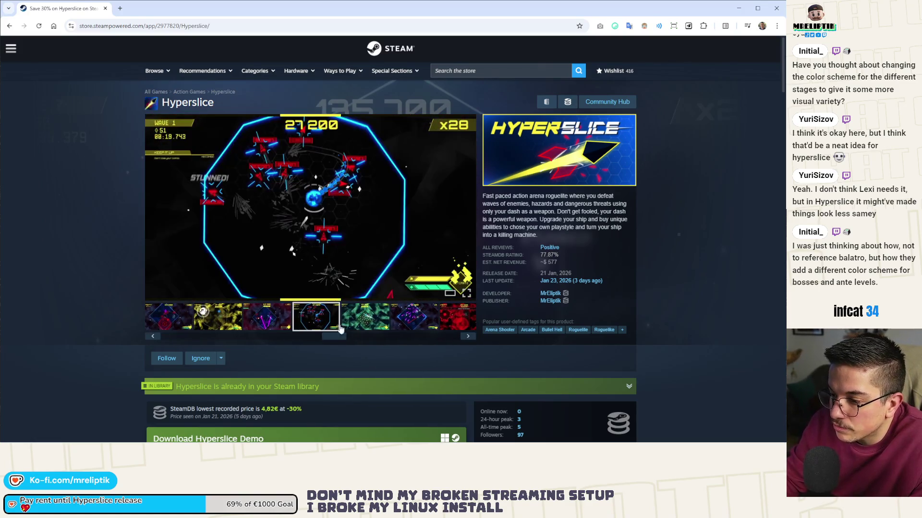
{"action": "left_click", "coordinate": [364, 317]}
{"action": "left_click", "coordinate": [412, 317]}
{"action": "left_click", "coordinate": [413, 317]}
{"action": "left_click", "coordinate": [364, 318]}
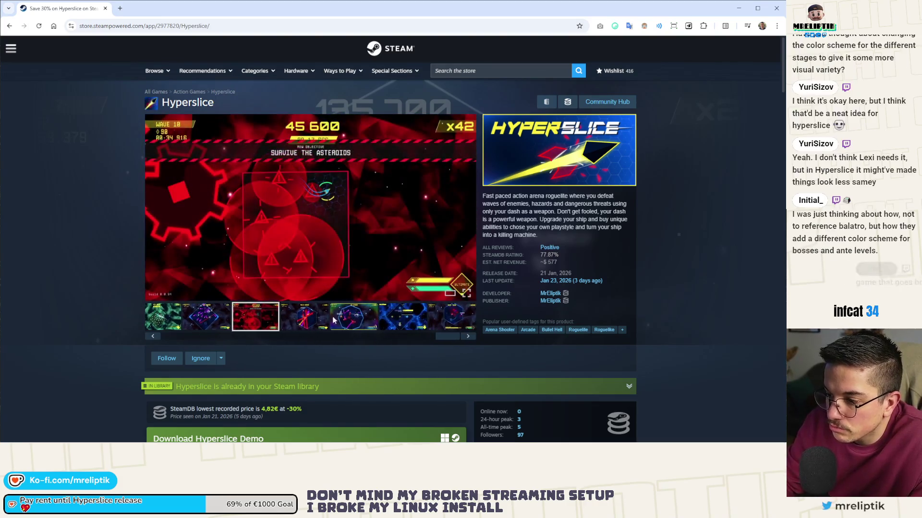
{"action": "left_click", "coordinate": [339, 326]}
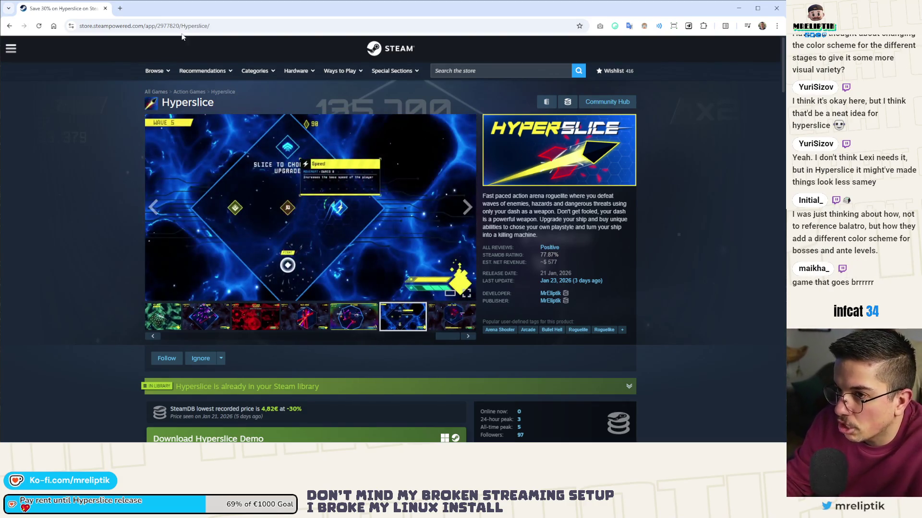
{"action": "left_click", "coordinate": [106, 10]}
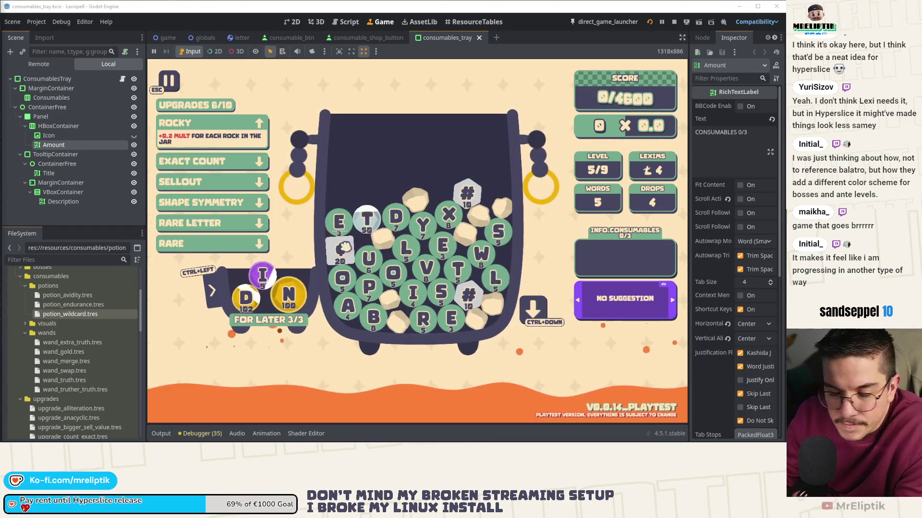
Step: Spell and submit TROUTS for 2620/4600, then start a new word with Q and U
{"action": "left_click_drag", "start_coordinate": [397, 216], "coordinate": [342, 290]}
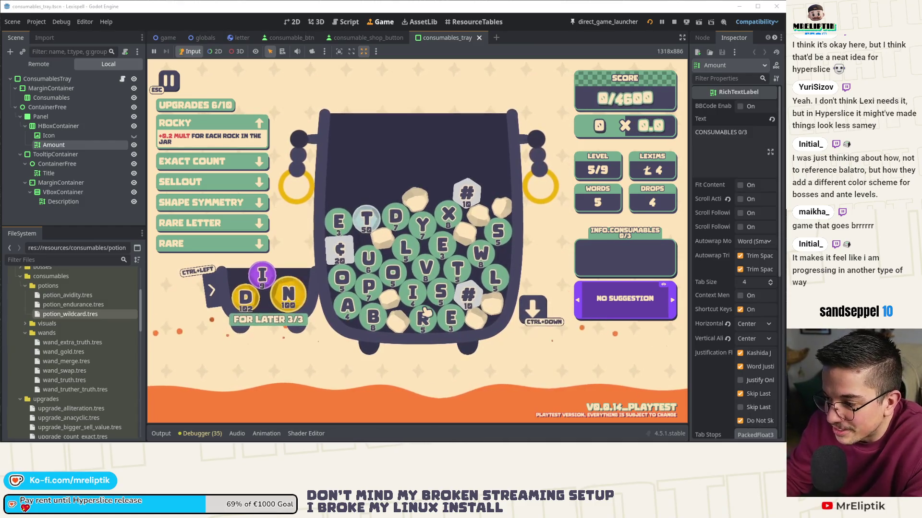
{"action": "mouse_move", "coordinate": [368, 221]}
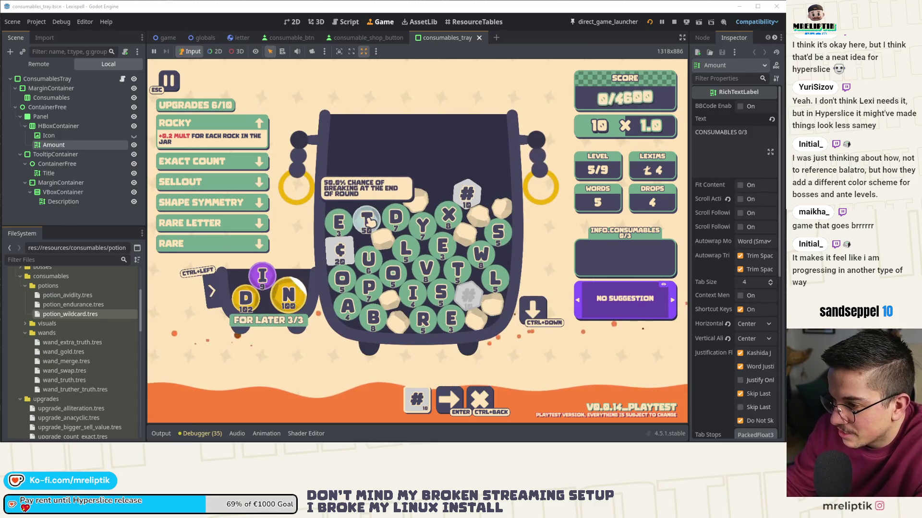
{"action": "type", "text": "rou"}
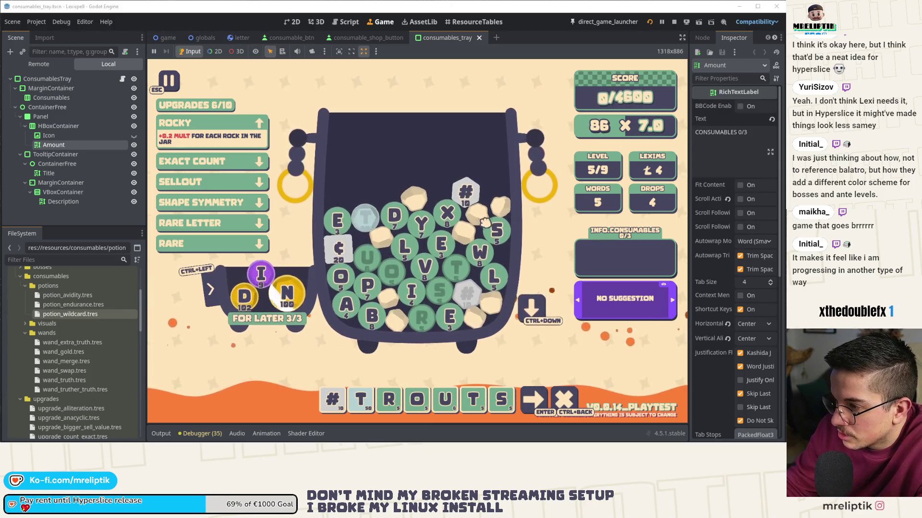
{"action": "left_click", "coordinate": [466, 192]}
{"action": "left_click", "coordinate": [319, 399]}
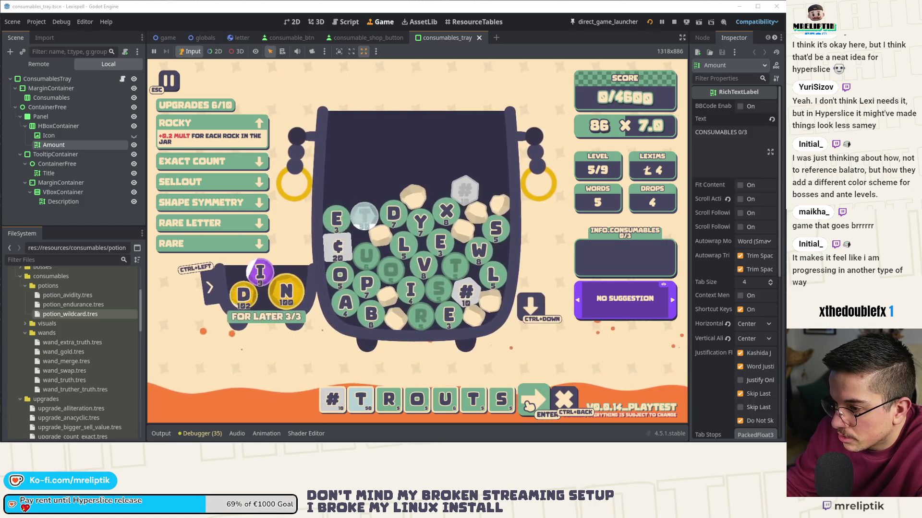
{"action": "key", "text": "Return"}
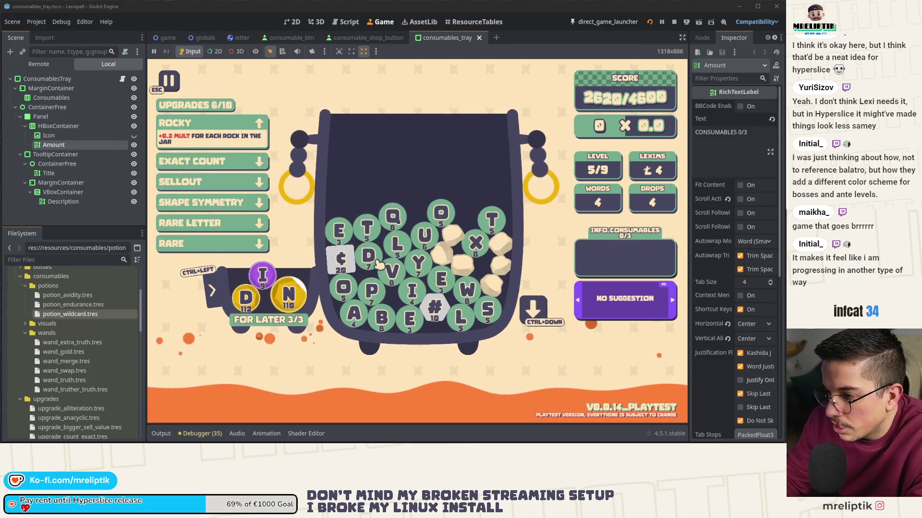
{"action": "left_click", "coordinate": [384, 219]}
{"action": "left_click", "coordinate": [424, 235]}
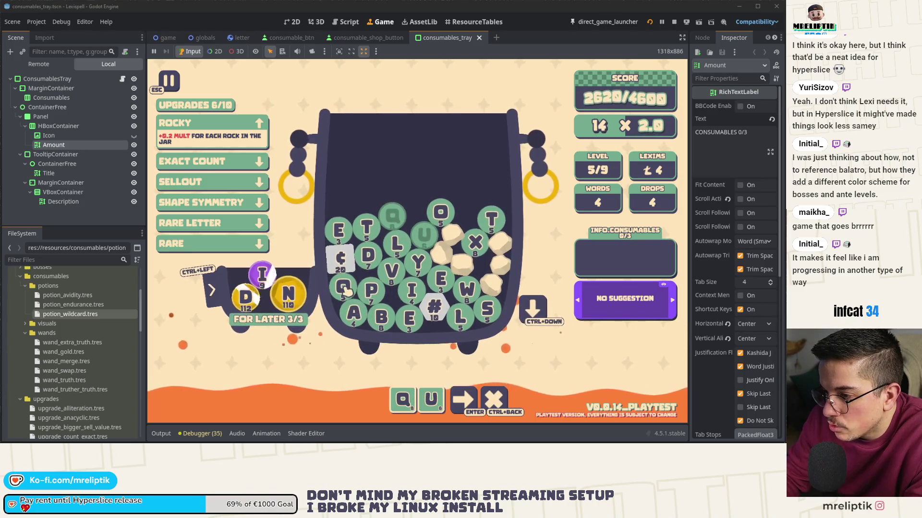
Step: Finish spelling QUOTA with the T, A and # tiles and submit it
{"action": "left_click", "coordinate": [368, 229]}
{"action": "left_click", "coordinate": [353, 313]}
{"action": "left_click", "coordinate": [434, 307]}
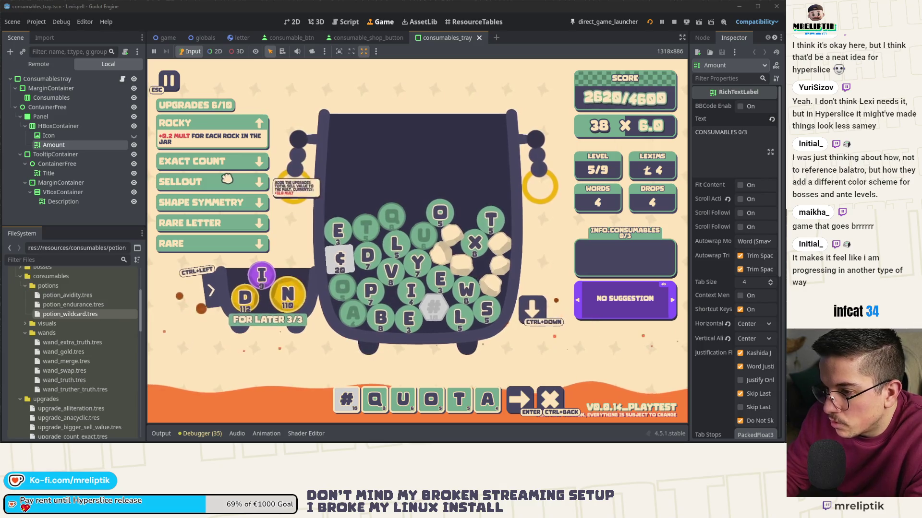
{"action": "mouse_move", "coordinate": [213, 206]}
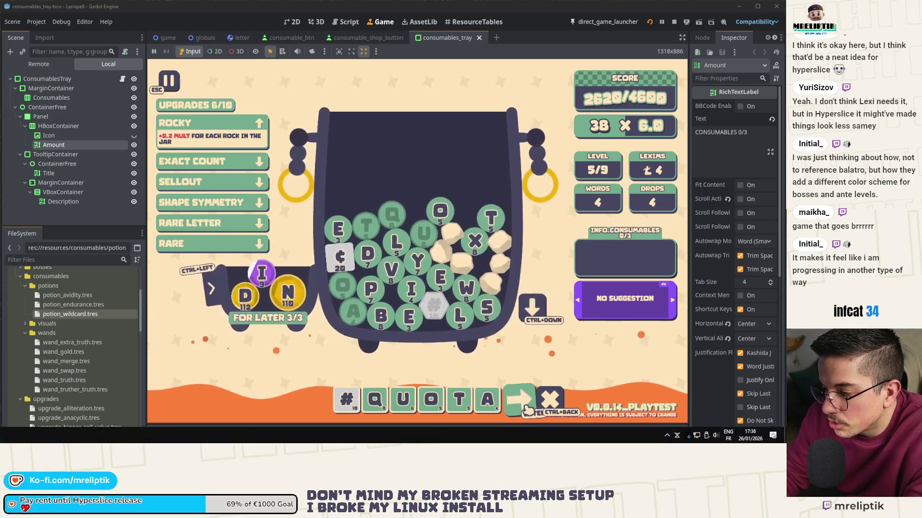
{"action": "key", "text": "Return"}
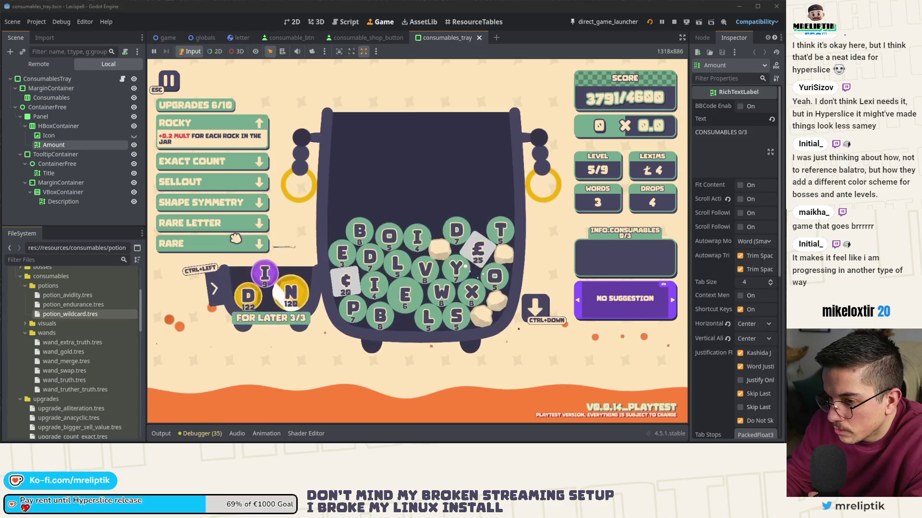
Step: Drop a new batch of letters and play MINTED, clearing level 5 at 4761/4600
{"action": "left_click", "coordinate": [439, 297]}
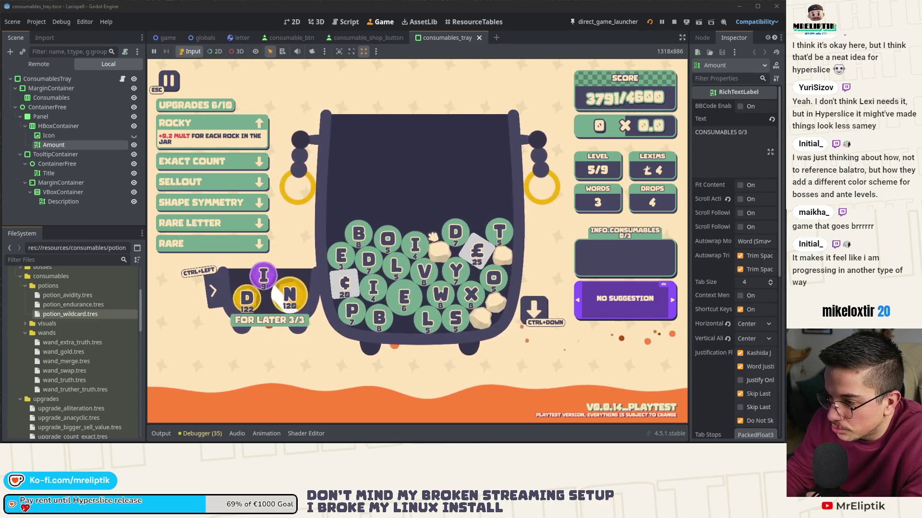
{"action": "left_click", "coordinate": [550, 309]}
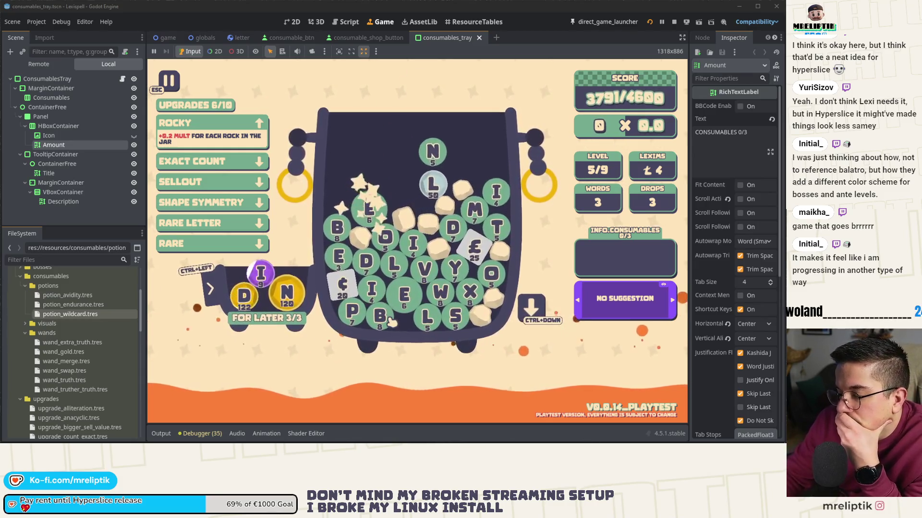
{"action": "left_click", "coordinate": [477, 210]}
{"action": "left_click", "coordinate": [496, 196]}
{"action": "left_click", "coordinate": [472, 179]}
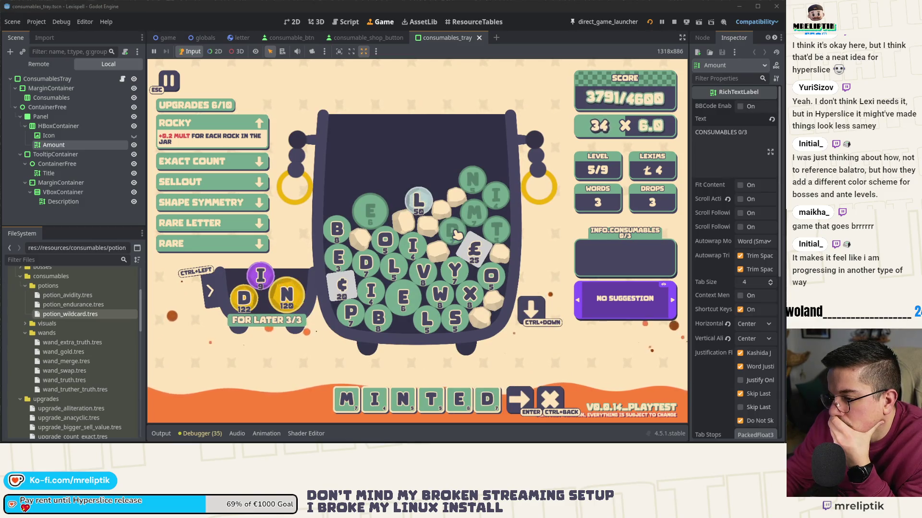
{"action": "key", "text": "Return"}
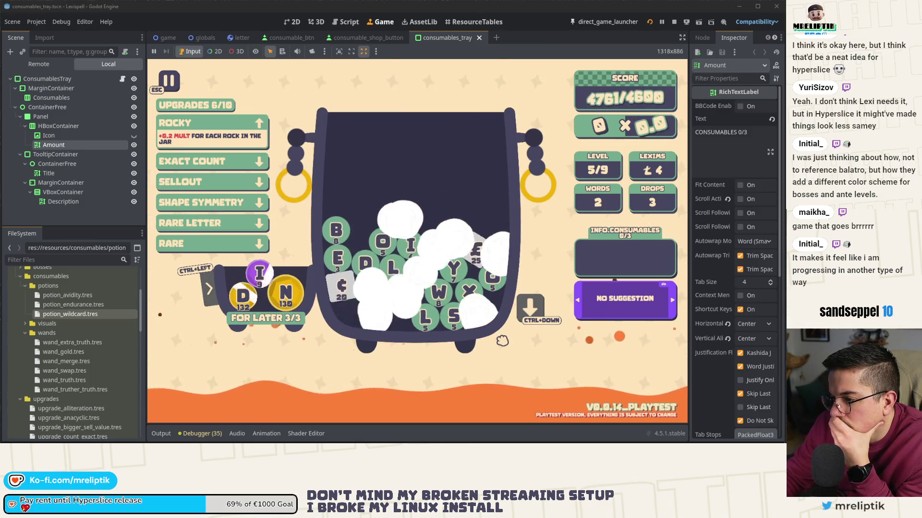
{"action": "left_click", "coordinate": [508, 373]}
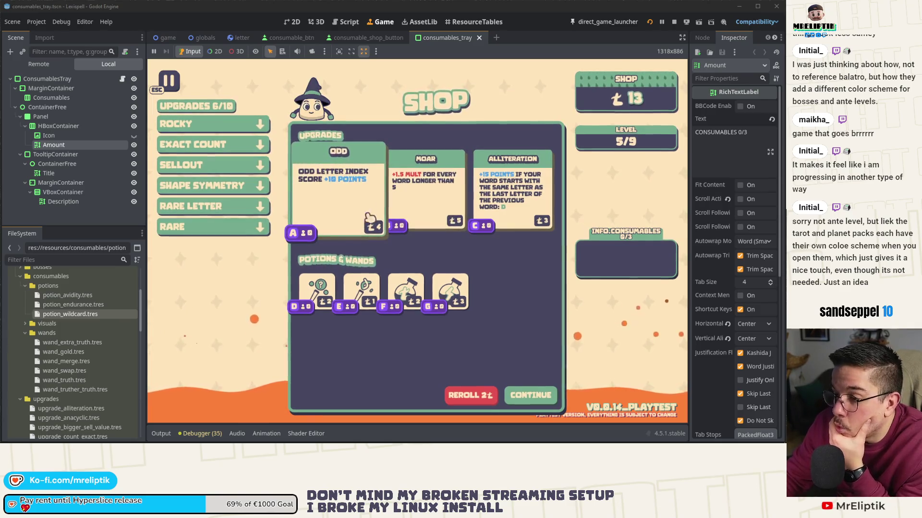
Step: Buy the Odd upgrade, leaving 9 coins, and view the Exact Count upgrade details
{"action": "left_click", "coordinate": [335, 202]}
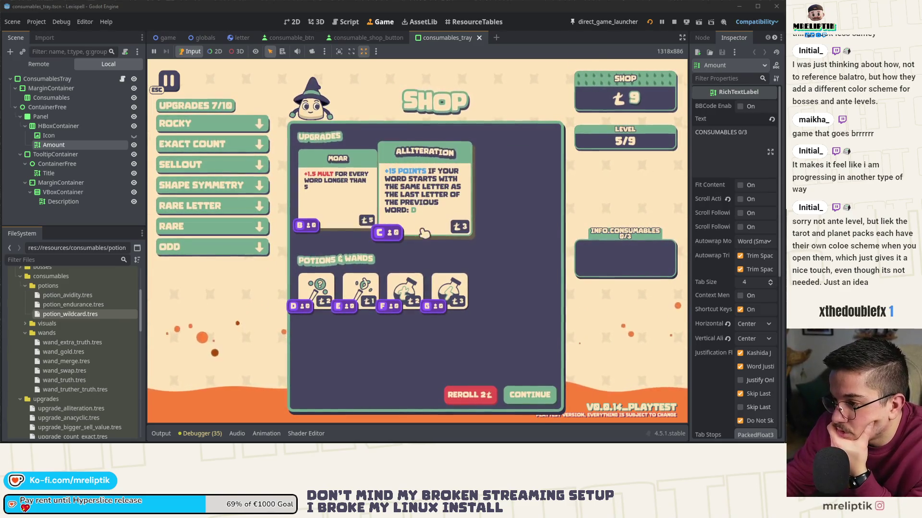
{"action": "left_click", "coordinate": [206, 145]}
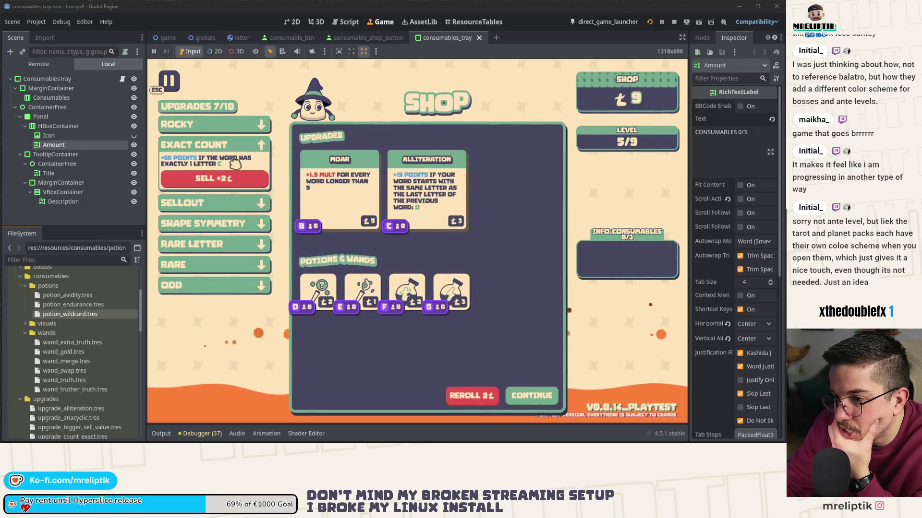